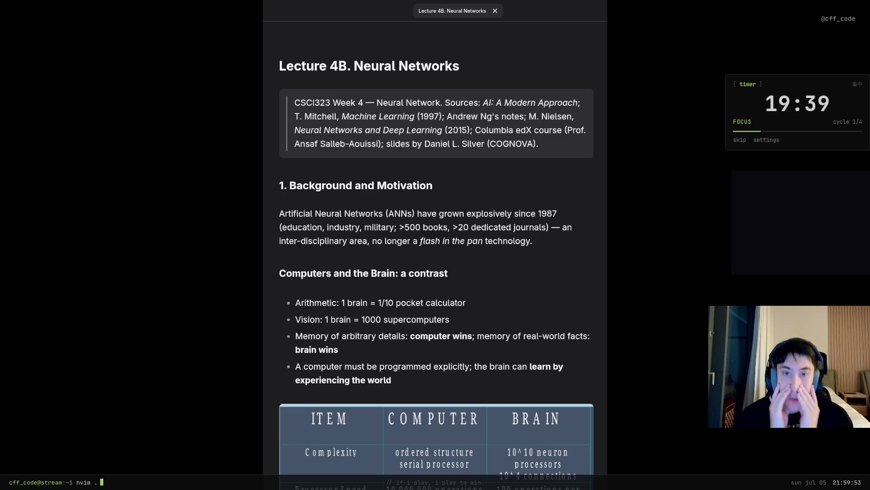
scroll(436, 258, "down", 1)
scroll(436, 258, "down", 1)
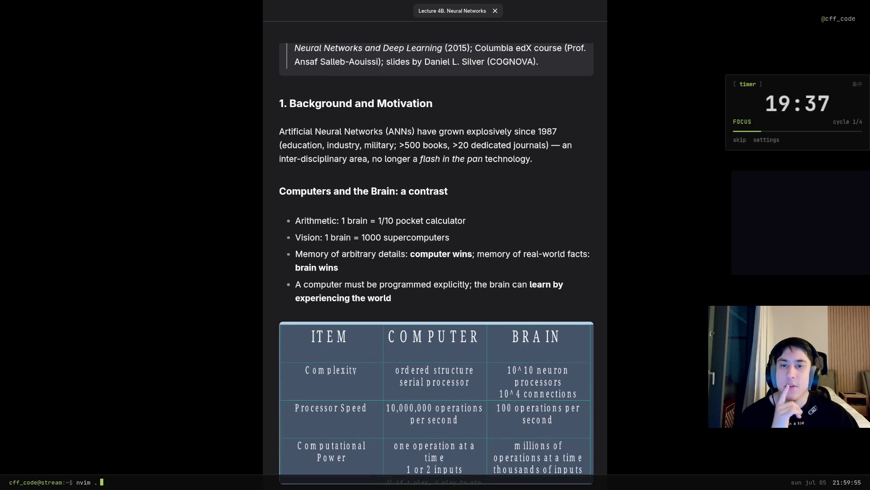
Step: Read the History of ANNs figures, highlighting the pocket calculator phrase and the 100 and 10,000,000 ops/s values
left_click_drag(381, 220, 513, 221)
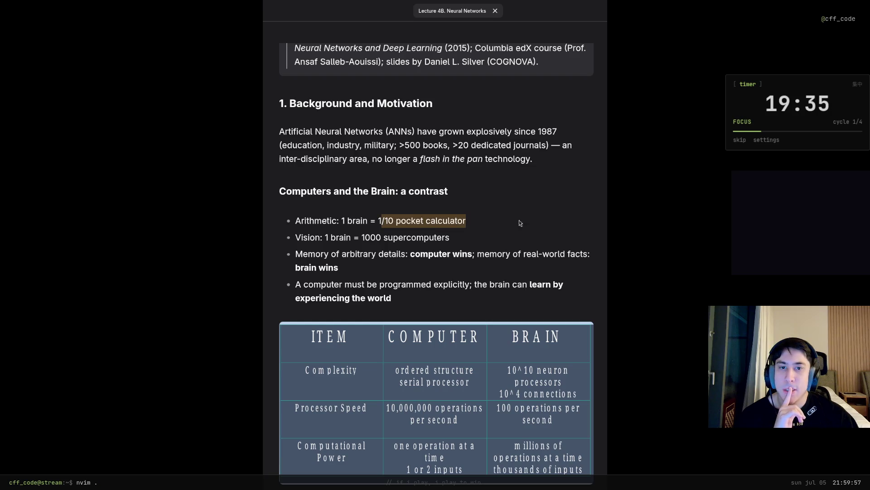
left_click(545, 216)
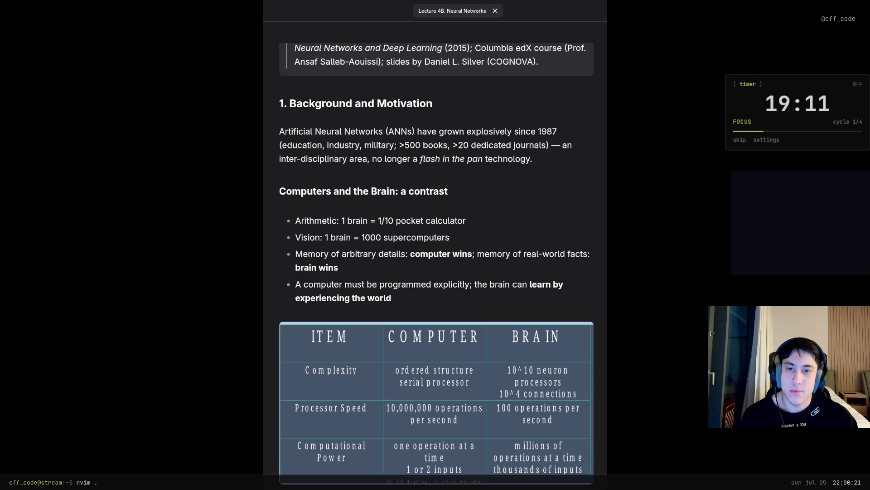
scroll(534, 224, "down", 3)
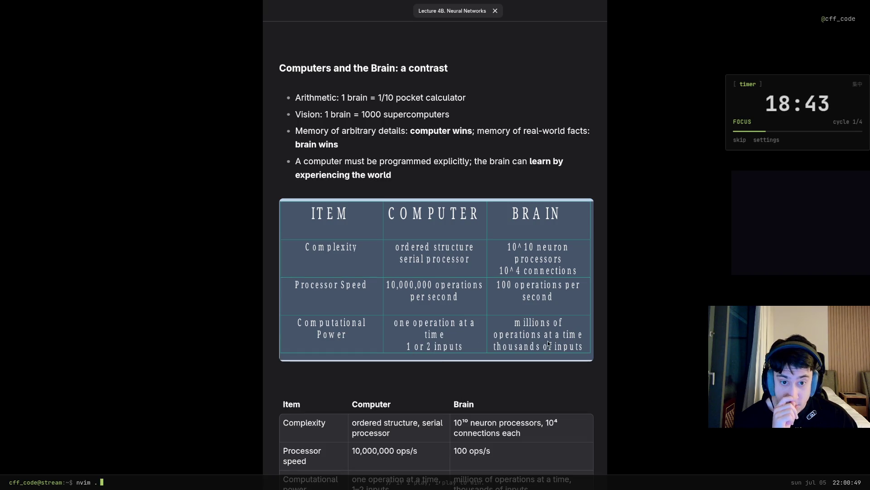
scroll(481, 315, "down", 3)
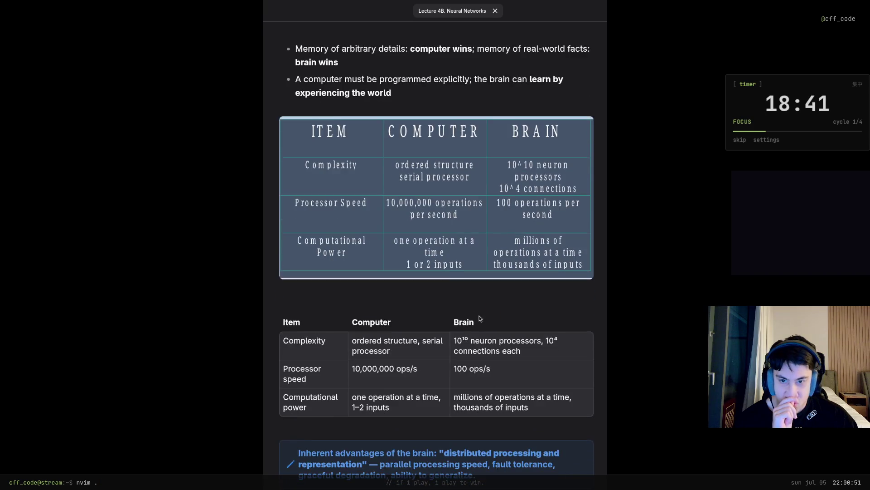
scroll(480, 316, "down", 1)
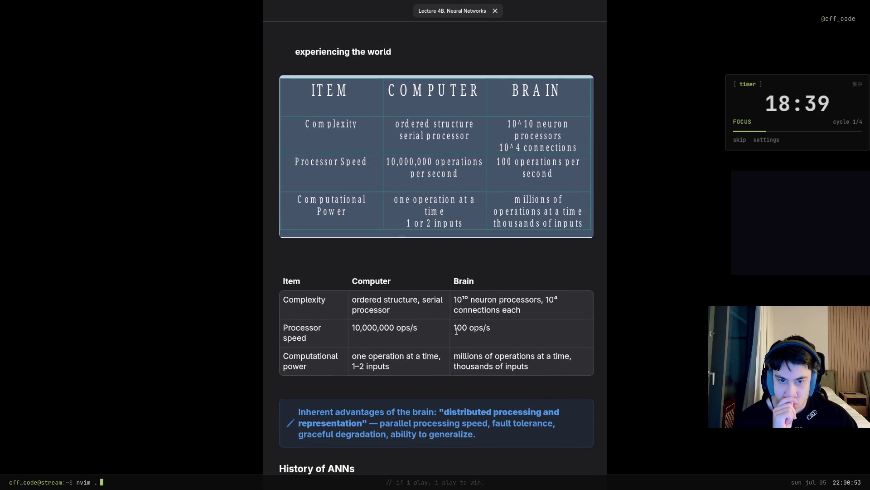
left_click_drag(456, 330, 491, 328)
left_click(426, 329)
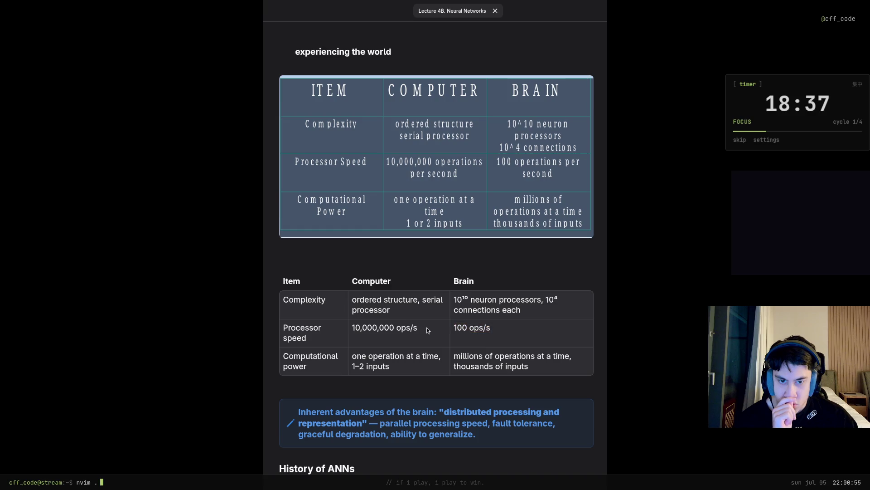
left_click_drag(427, 327, 292, 338)
left_click(445, 328)
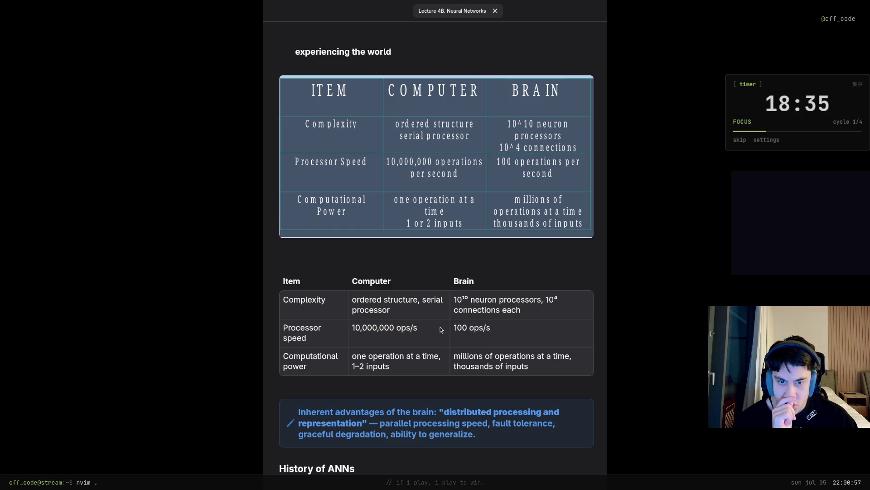
scroll(440, 329, "down", 2)
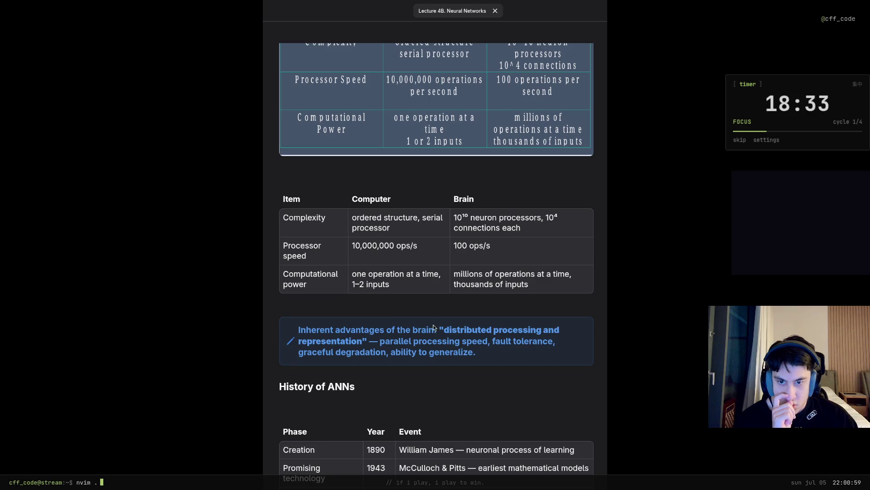
scroll(433, 327, "down", 2)
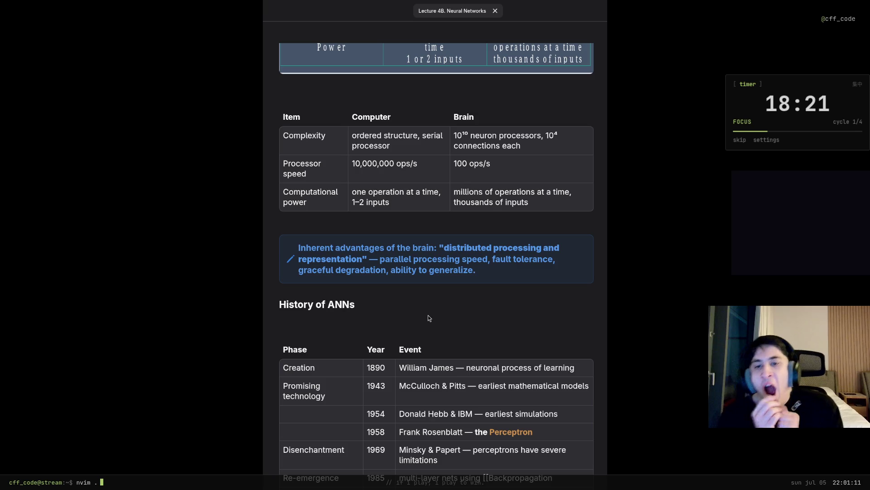
mouse_move(317, 386)
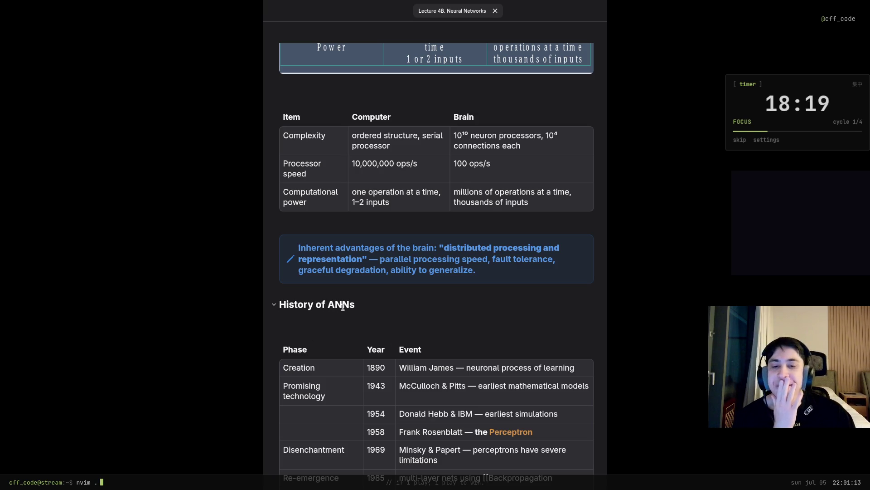
scroll(343, 306, "down", 2)
left_click_drag(333, 286, 279, 288)
Step: Read the timeline table row for 1890 and the William James event description
left_click(350, 289)
double_click(376, 286)
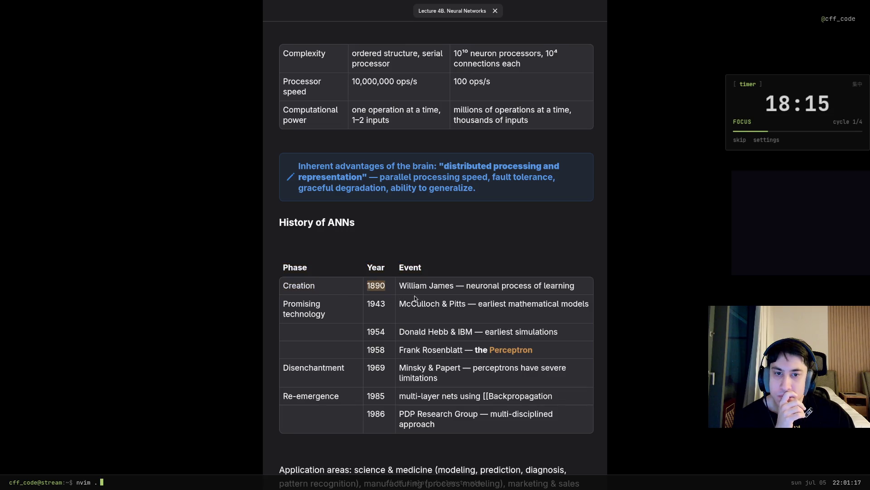
left_click_drag(400, 286, 584, 287)
left_click(583, 290)
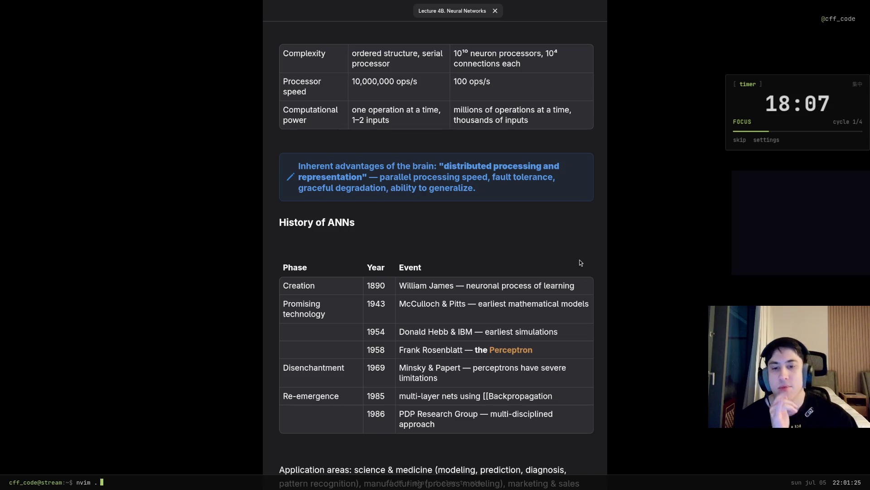
scroll(468, 224, "down", 3)
scroll(476, 253, "down", 1)
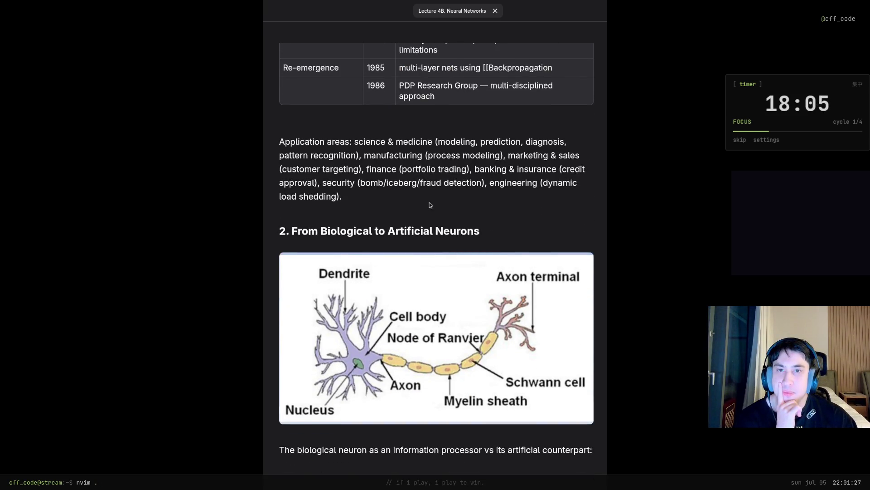
scroll(472, 200, "down", 1)
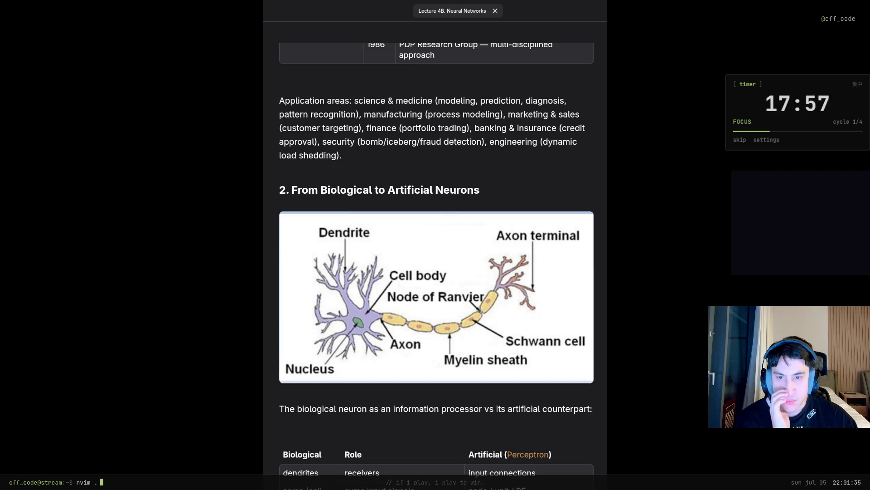
scroll(436, 259, "down", 3)
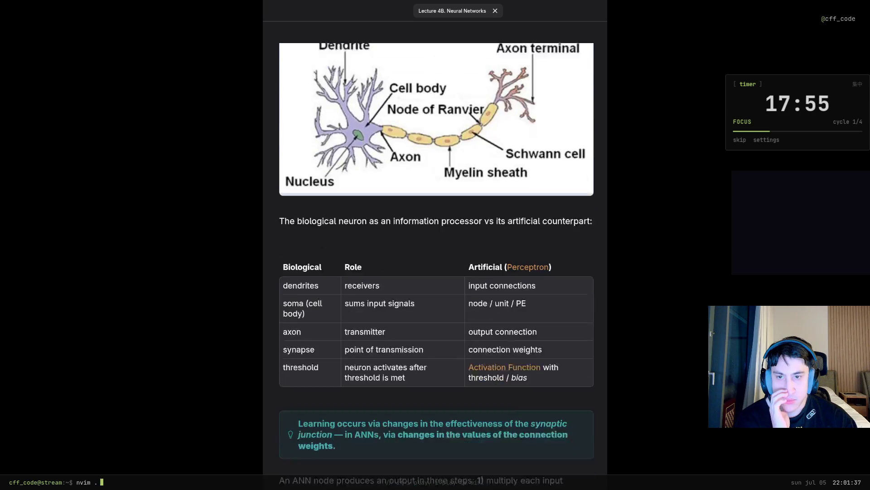
scroll(436, 259, "down", 1)
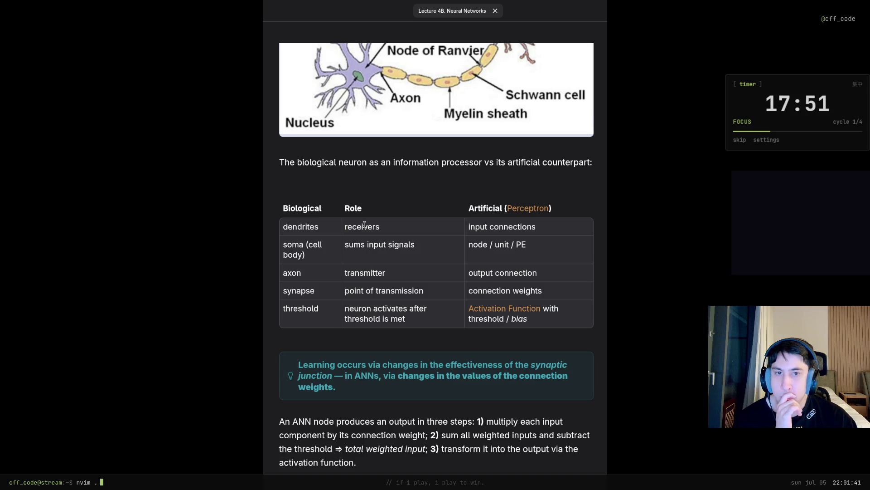
mouse_move(528, 267)
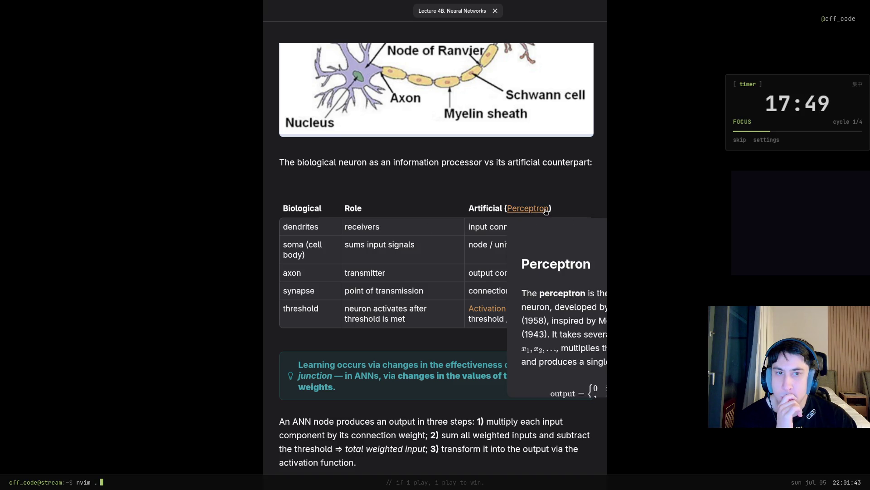
left_click(546, 210)
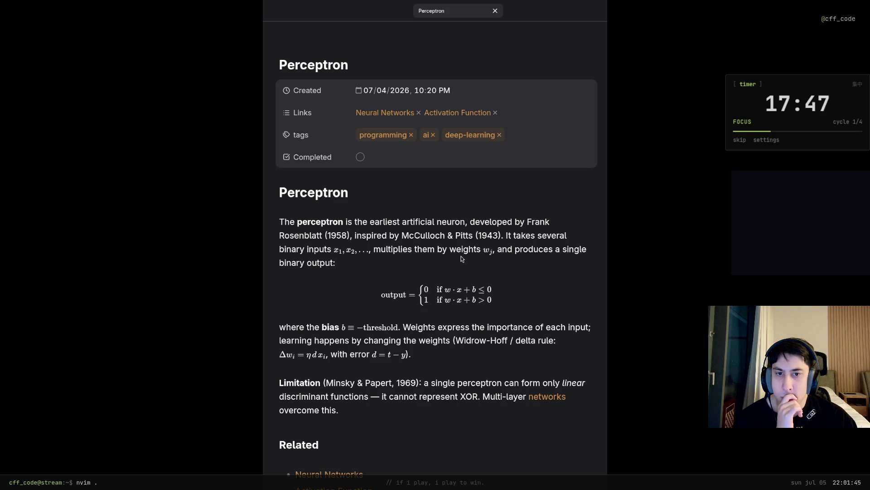
scroll(461, 258, "down", 3)
scroll(496, 241, "down", 2)
scroll(495, 242, "up", 3)
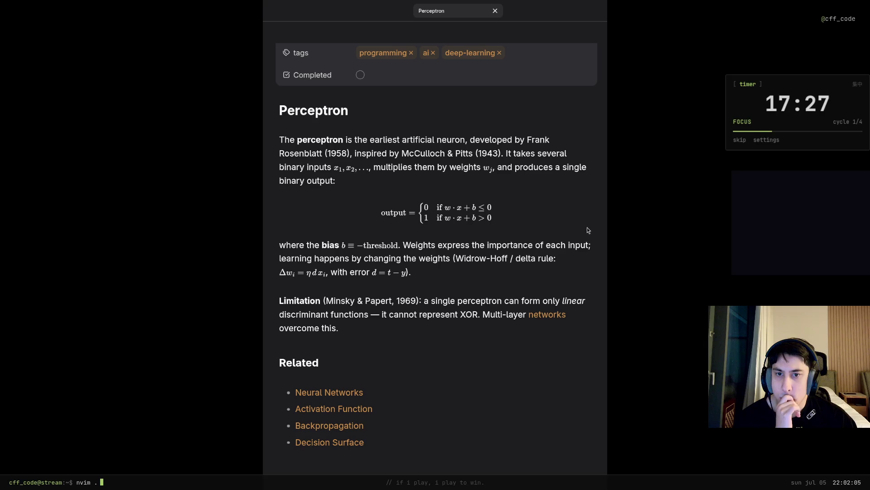
key("alt+Left")
scroll(560, 197, "down", 10)
scroll(476, 218, "down", 3)
scroll(442, 231, "up", 3)
scroll(407, 237, "up", 5)
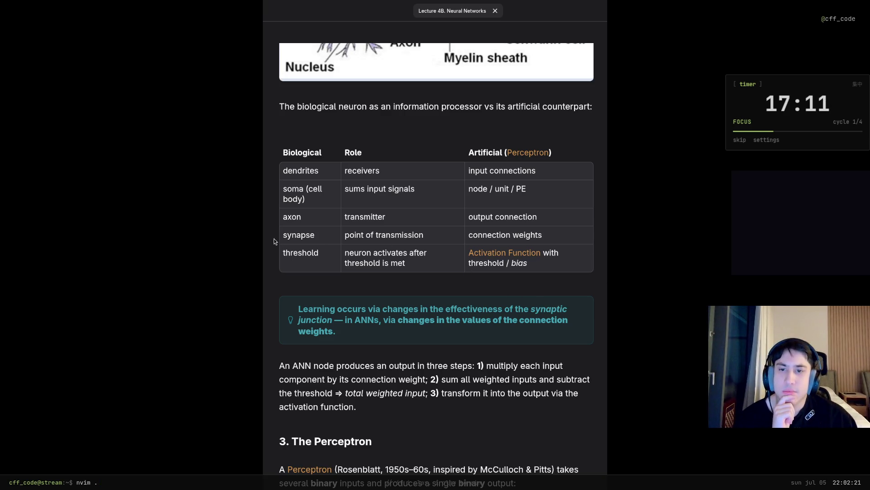
double_click(314, 190)
left_click(311, 205)
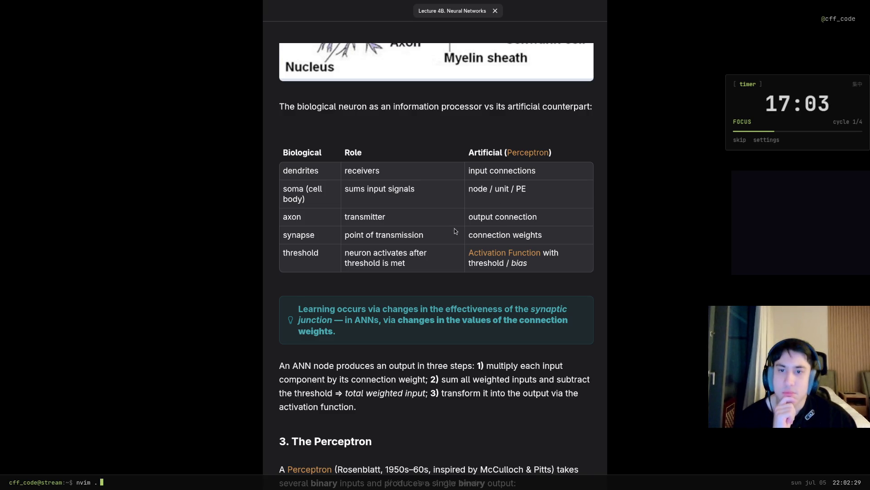
scroll(346, 237, "down", 1)
scroll(346, 237, "down", 2)
scroll(346, 237, "down", 2)
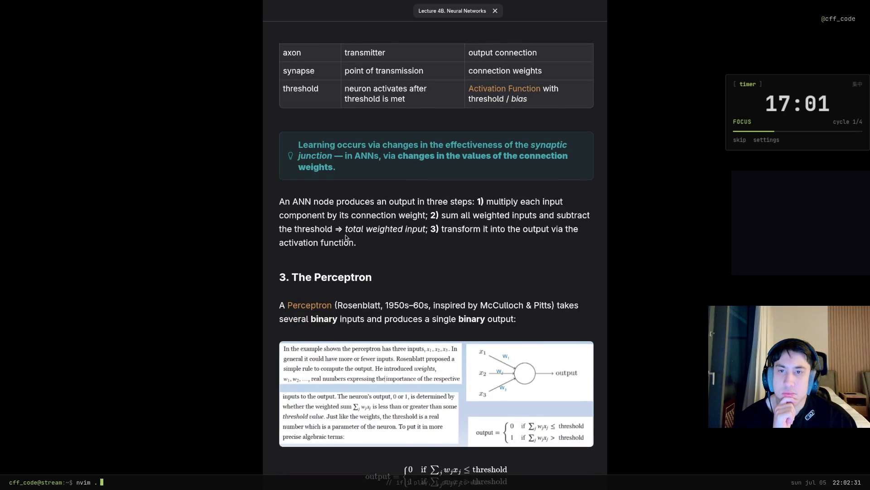
scroll(402, 265, "up", 1)
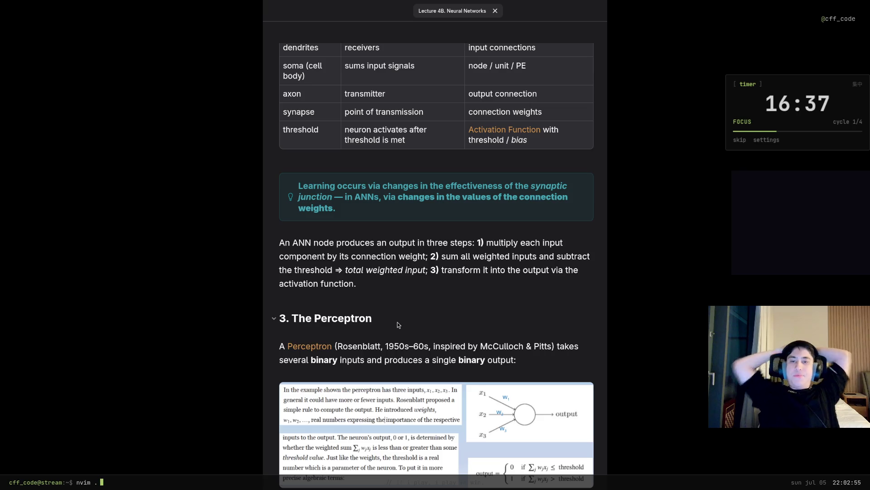
scroll(385, 296, "down", 1)
scroll(384, 297, "down", 2)
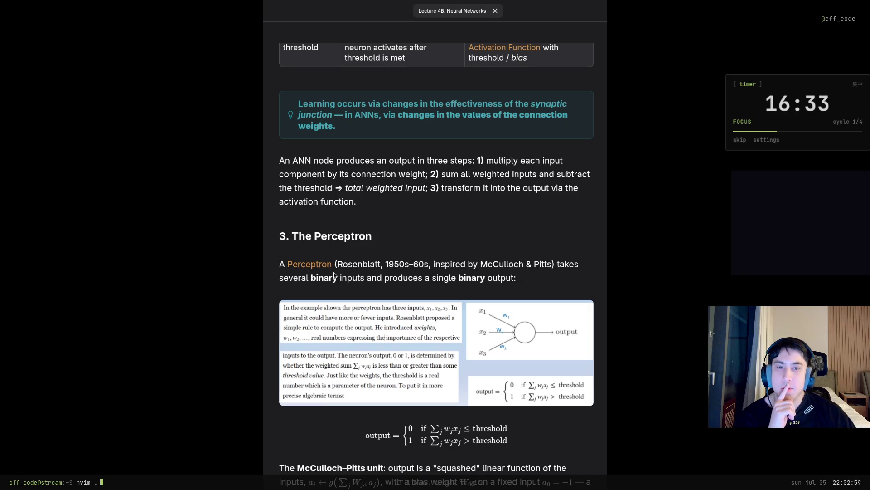
Step: Highlight the words 'binary output' in the McCulloch–Pitts unit section while reading
left_click_drag(514, 278, 460, 282)
left_click(494, 276)
scroll(495, 275, "down", 1)
scroll(494, 275, "down", 2)
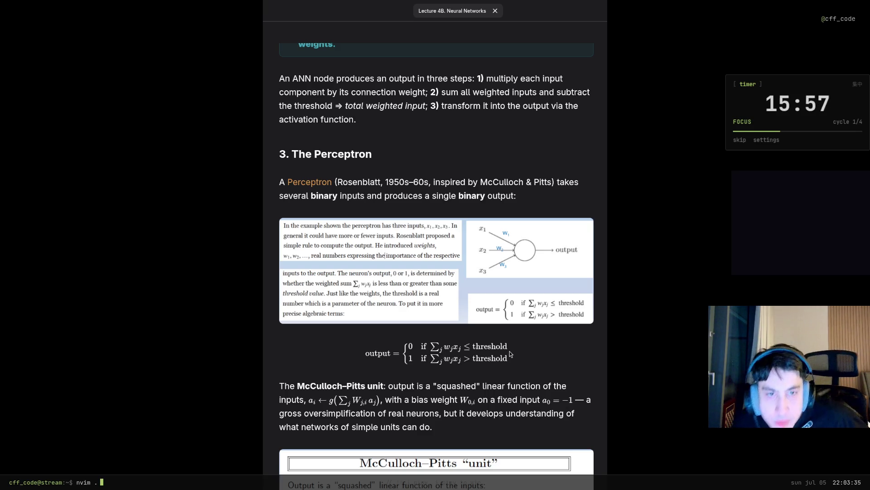
scroll(510, 326, "down", 3)
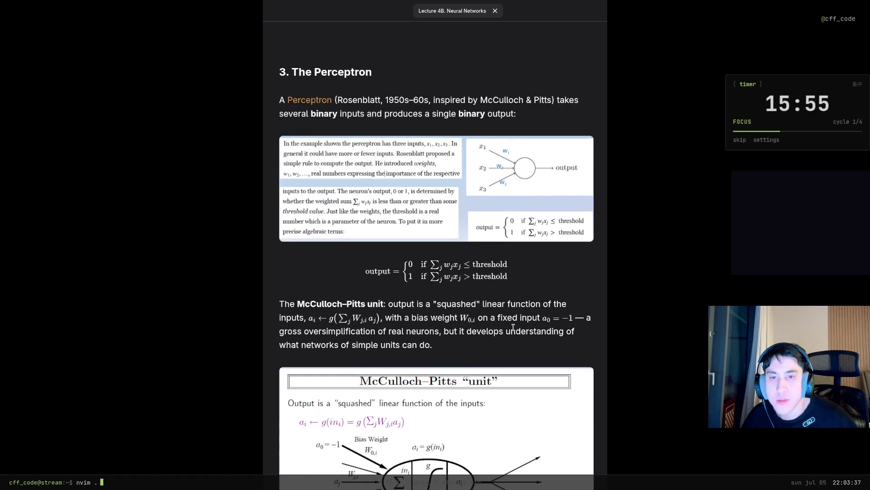
scroll(510, 327, "down", 2)
scroll(567, 315, "down", 2)
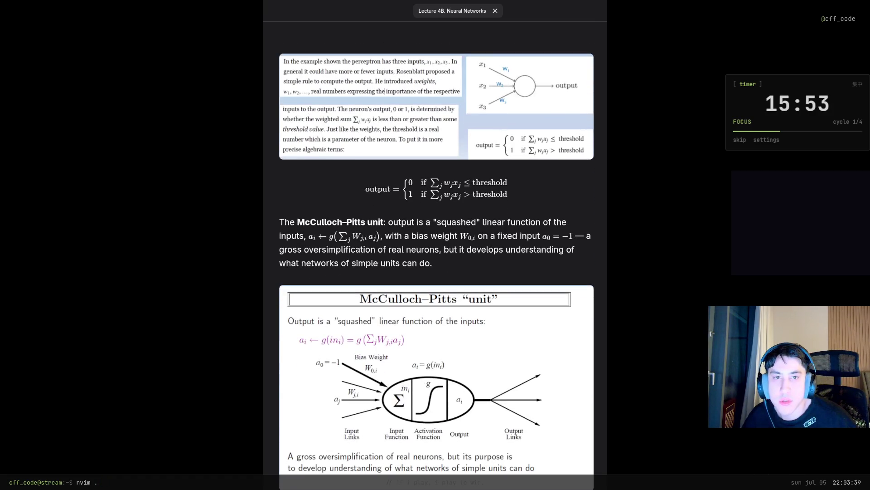
scroll(436, 265, "down", 1)
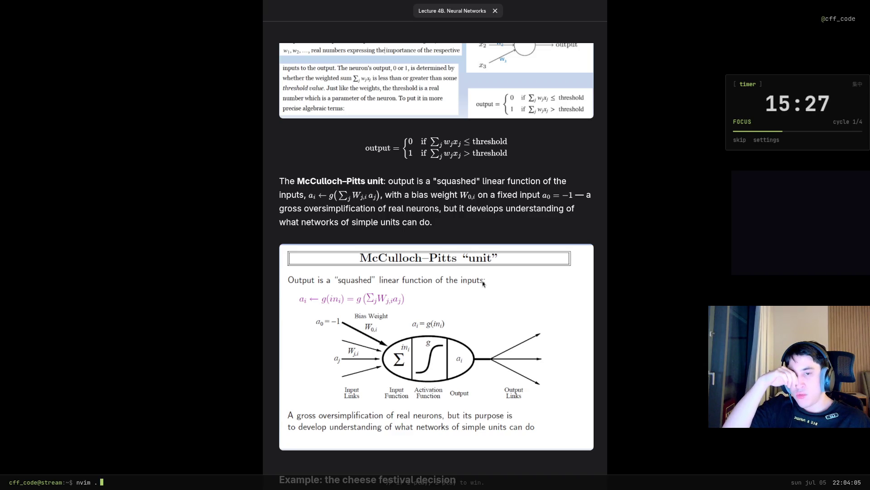
scroll(483, 284, "down", 1)
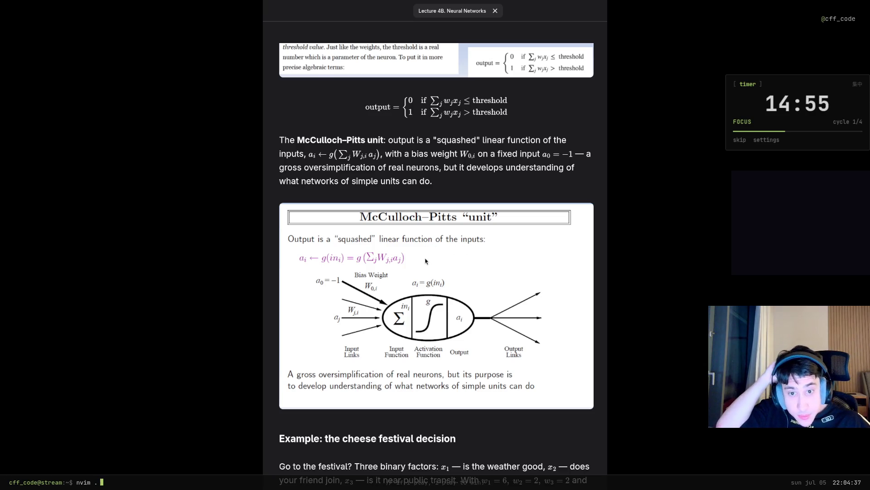
scroll(425, 259, "down", 3)
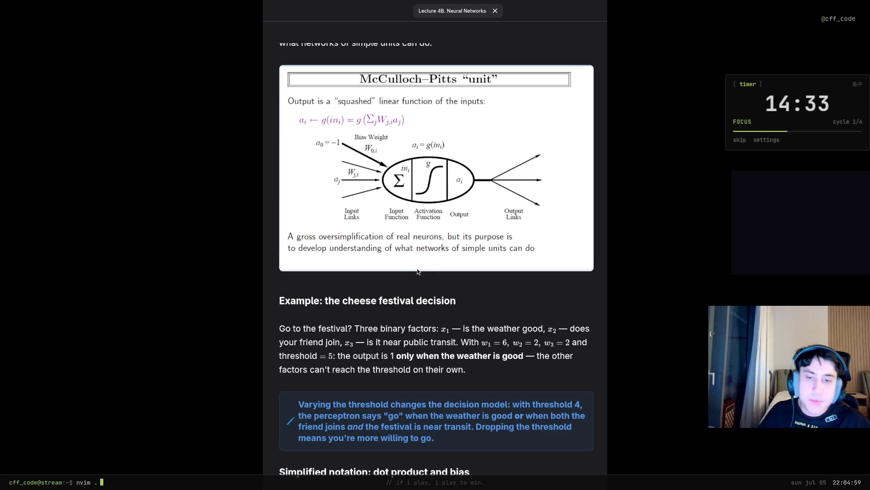
scroll(460, 354, "down", 1)
scroll(462, 349, "down", 1)
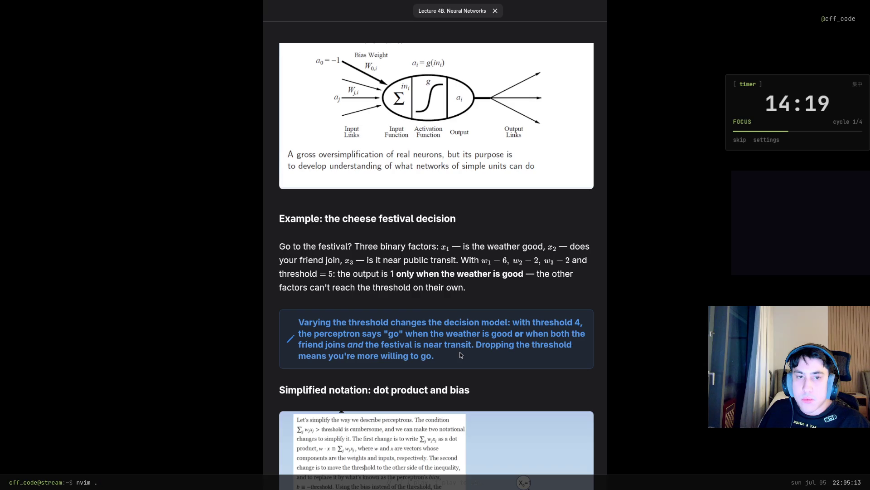
scroll(460, 355, "down", 2)
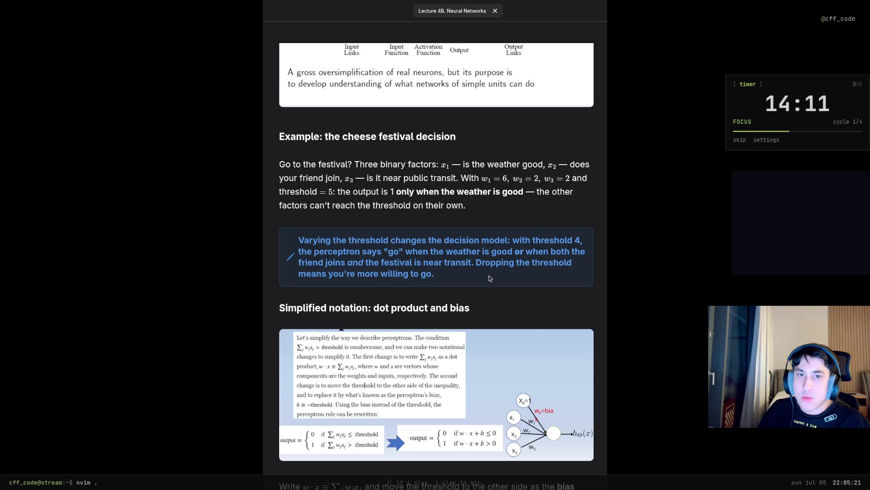
scroll(489, 278, "down", 1)
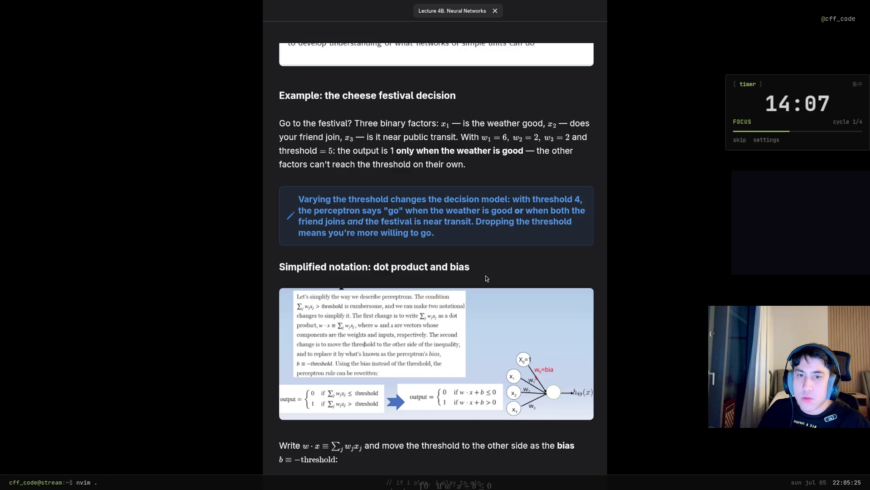
scroll(486, 277, "down", 1)
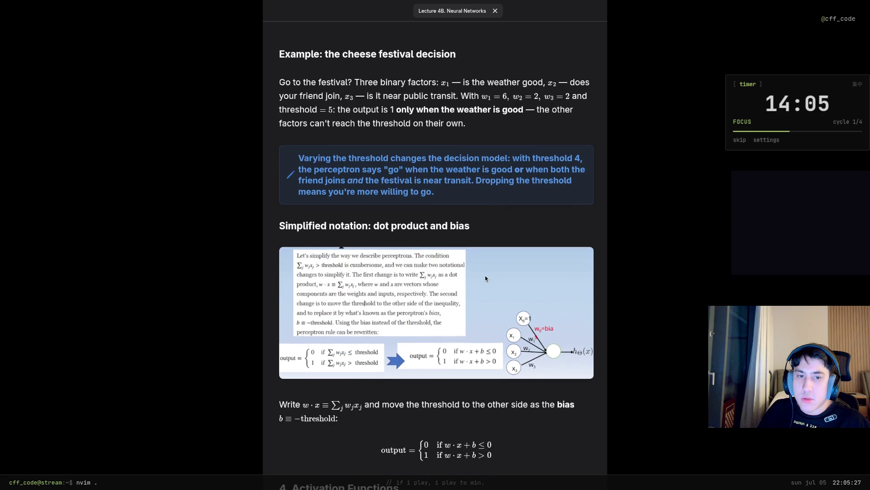
scroll(484, 275, "down", 1)
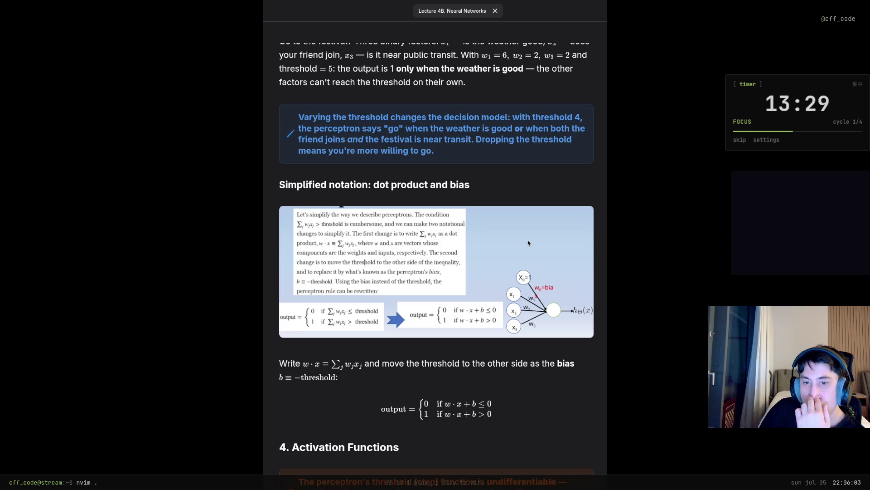
scroll(446, 220, "down", 5)
scroll(436, 252, "down", 2)
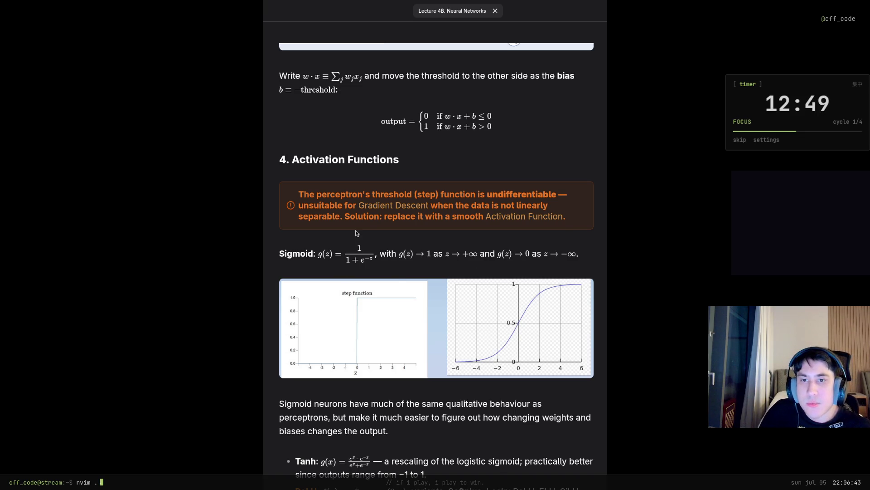
mouse_move(524, 216)
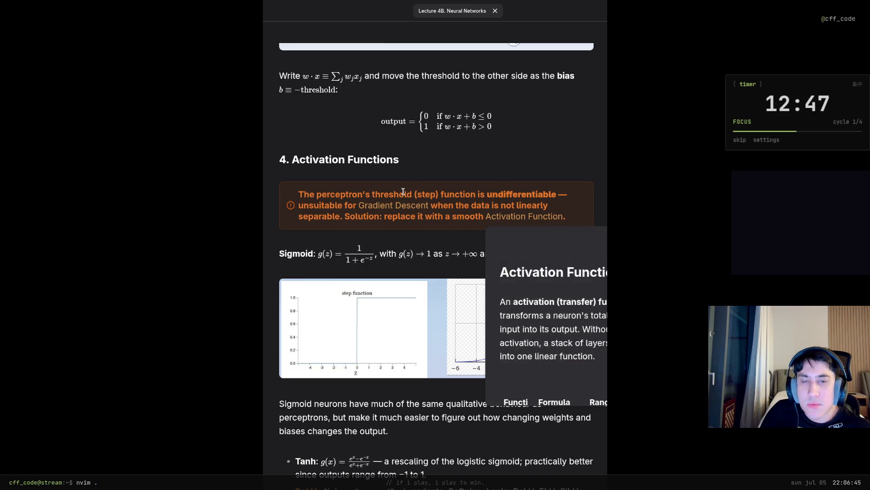
Step: Read the Gradient Descent note's gradient step description, then follow its ReLU link
left_click(383, 205)
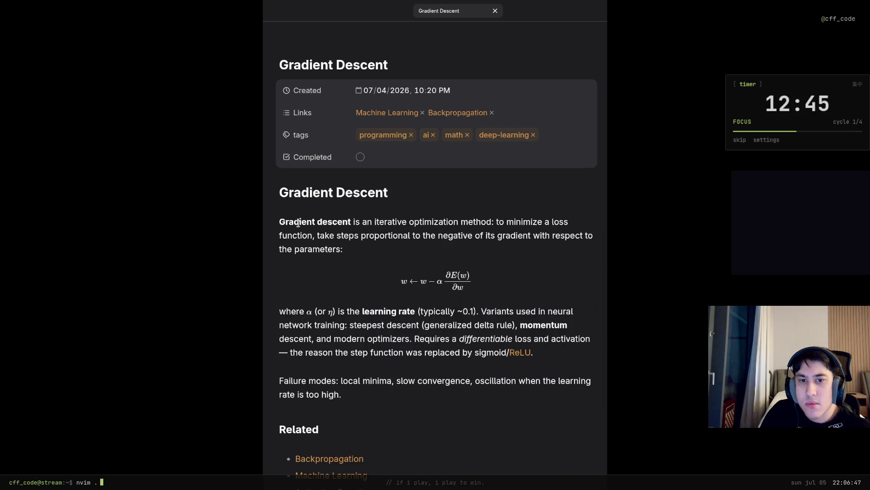
scroll(300, 224, "down", 1)
scroll(283, 225, "up", 1)
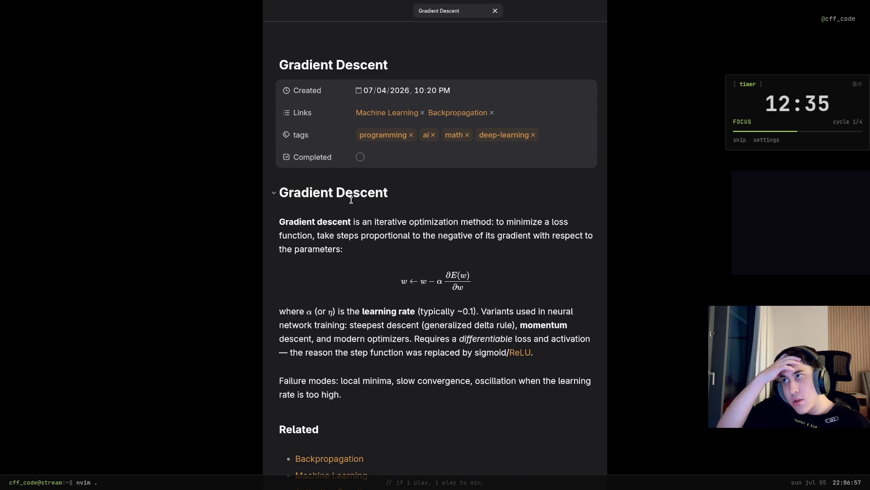
left_click_drag(375, 235, 543, 235)
left_click(577, 235)
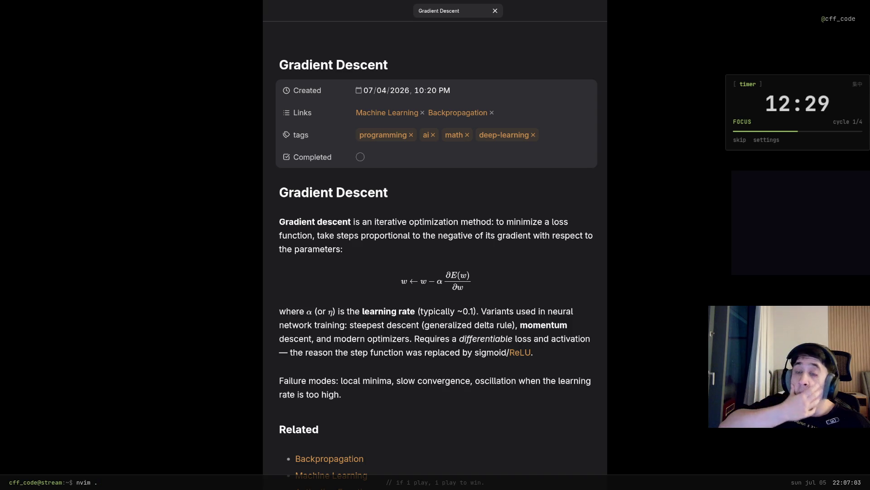
scroll(605, 232, "down", 3)
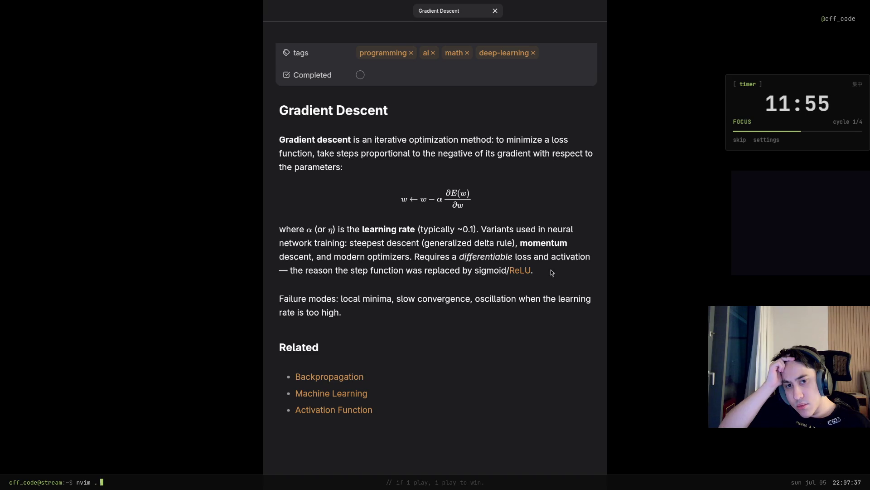
left_click(519, 271)
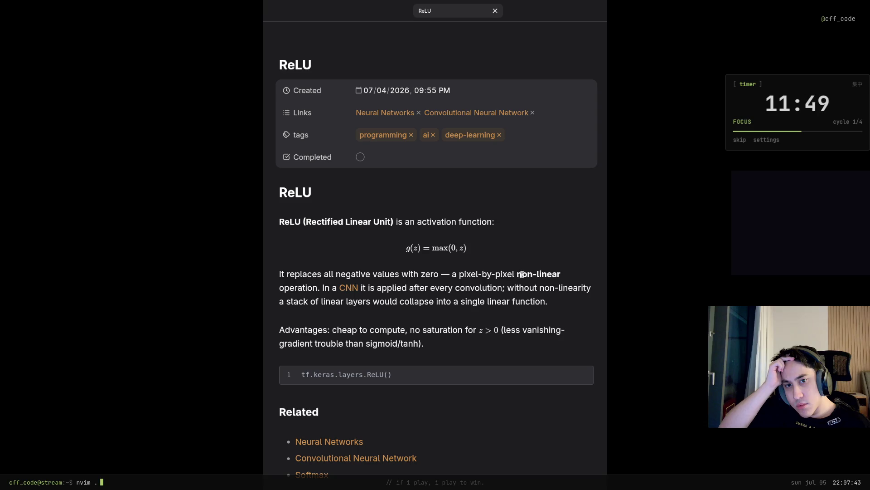
Step: Return from the ReLU note to Lecture 4B and follow the Activation Function link in the callout
key("alt+Left")
key("alt+Left")
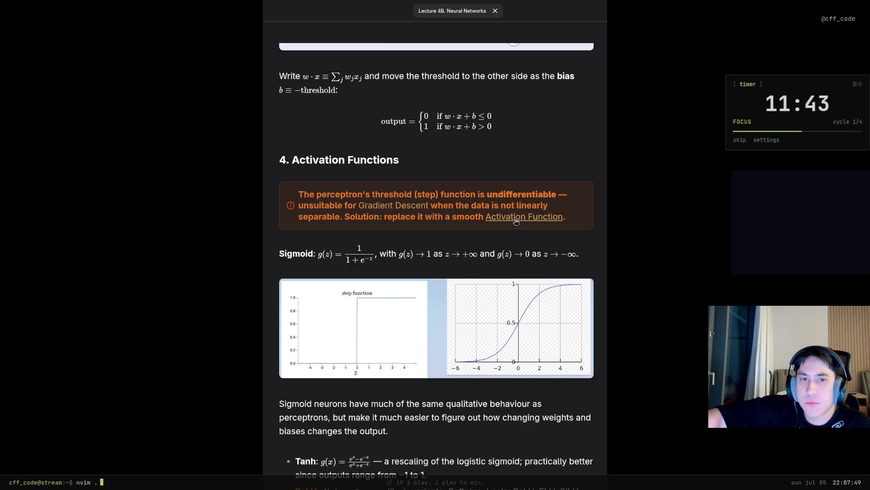
left_click(509, 218)
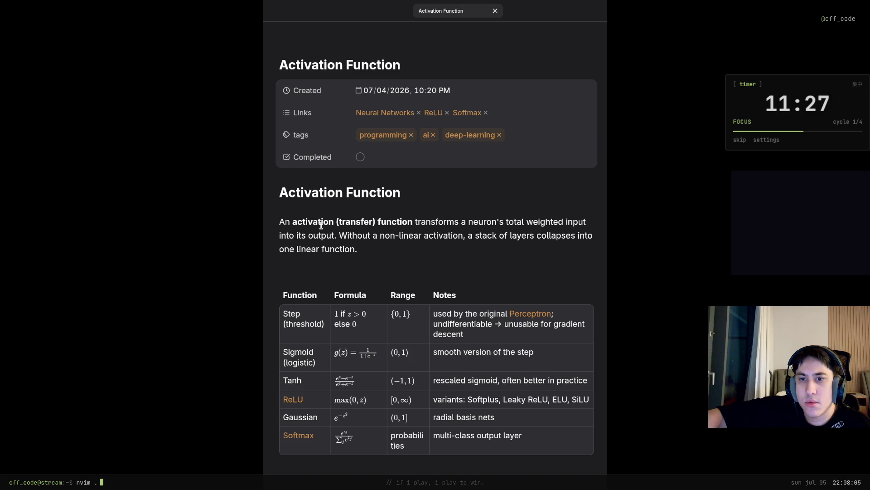
Step: Read the definition paragraph, the Function header and the Step row's gradient descent note
left_click_drag(374, 266, 314, 243)
left_click(315, 243)
scroll(314, 243, "down", 2)
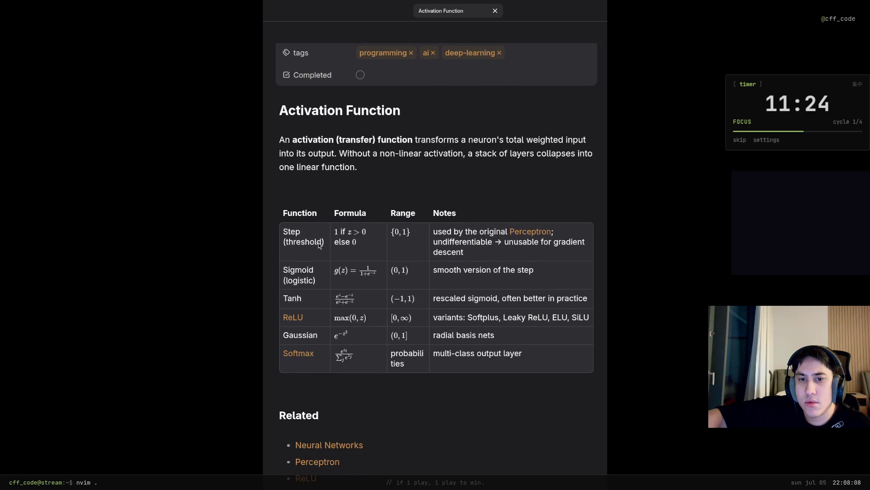
left_click_drag(315, 213, 282, 213)
left_click(300, 226)
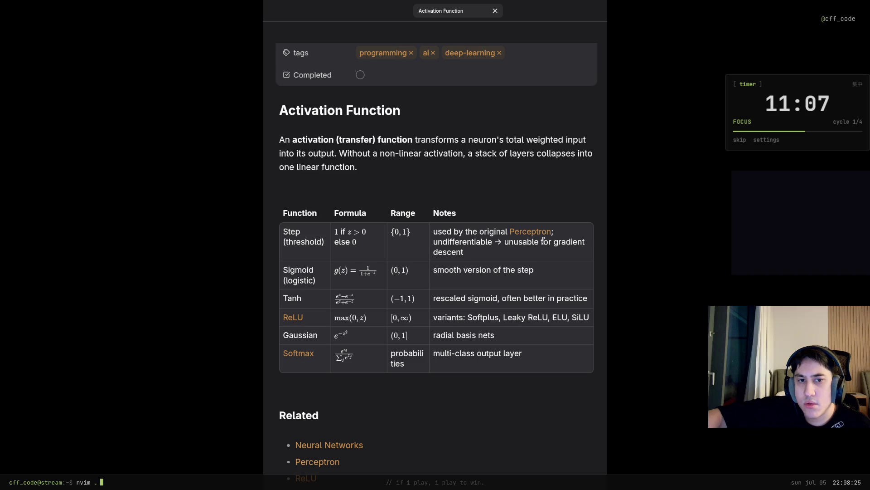
left_click_drag(550, 241, 464, 253)
left_click(493, 266)
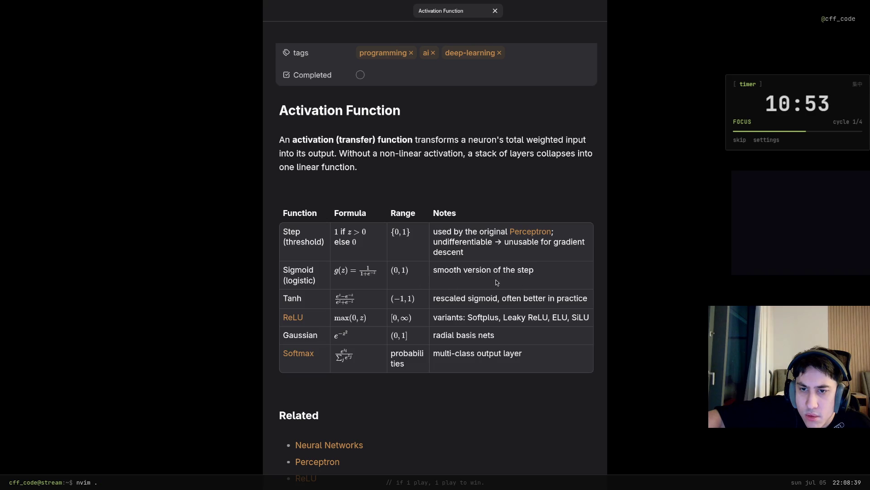
Step: Read the Tanh, Gaussian (radial basis nets) and Softmax (probabilities range) table rows
left_click_drag(285, 299, 307, 302)
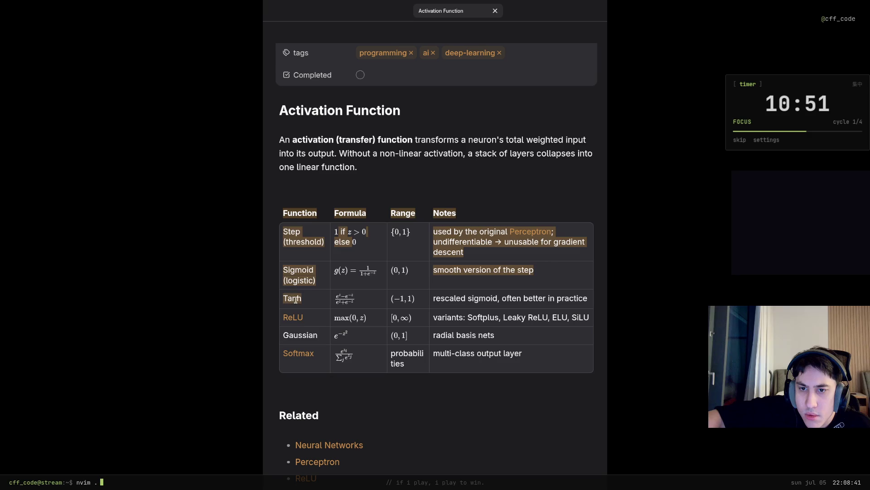
left_click(326, 305)
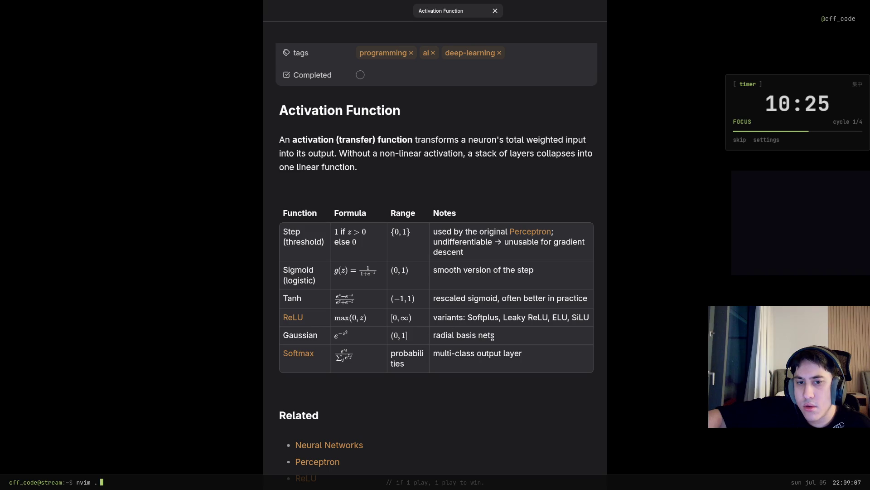
left_click_drag(503, 336, 435, 337)
left_click(473, 335)
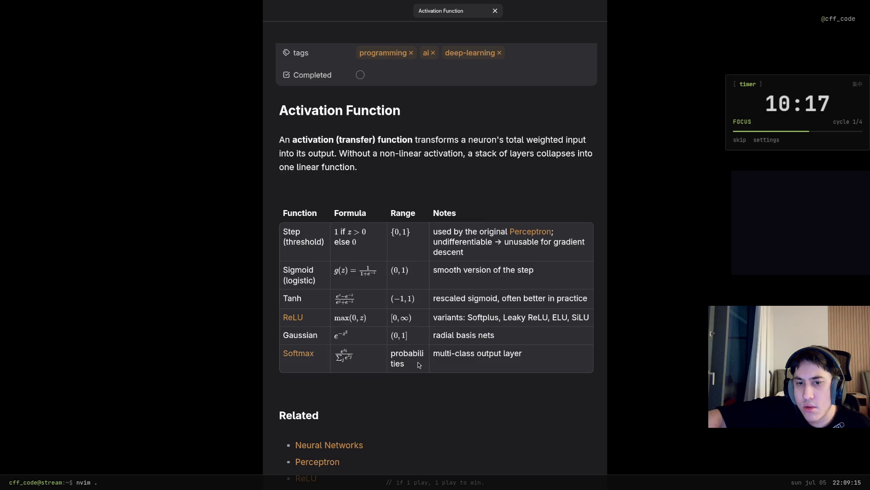
left_click_drag(420, 365, 385, 356)
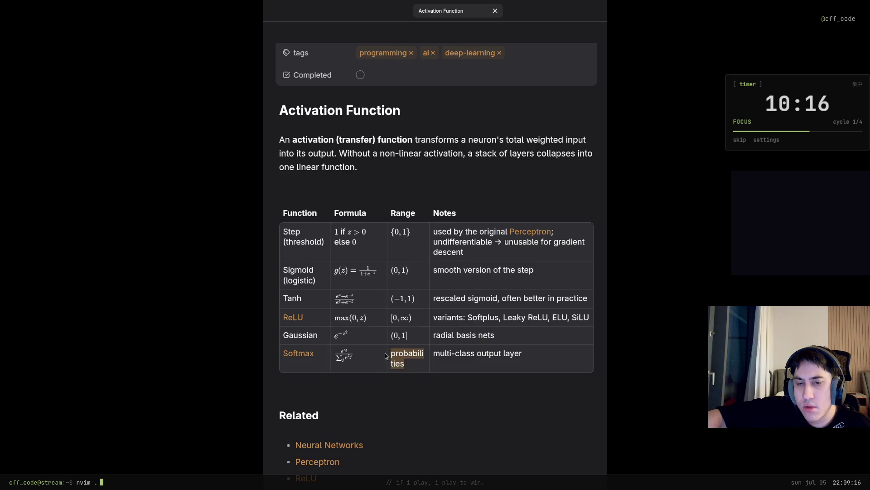
left_click(414, 357)
scroll(526, 345, "down", 4)
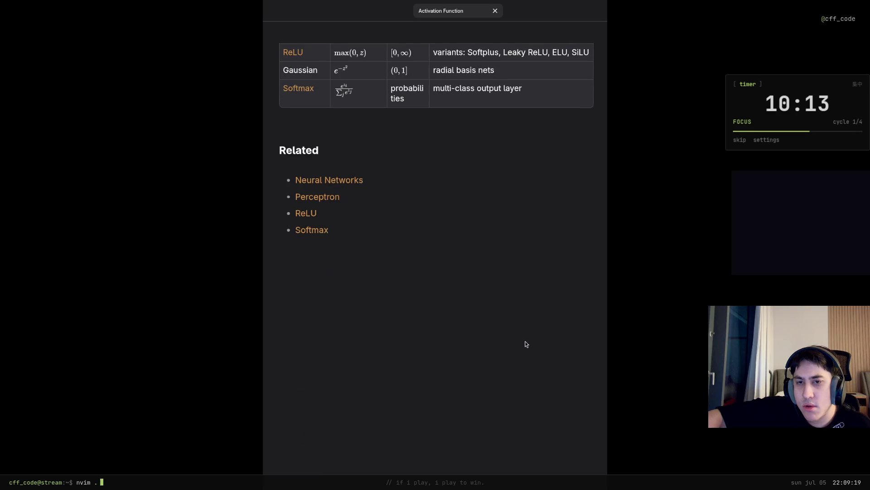
scroll(525, 344, "up", 4)
Step: Switch back to the Lecture 4B. Neural Networks note via the quick switcher
key("ctrl+o")
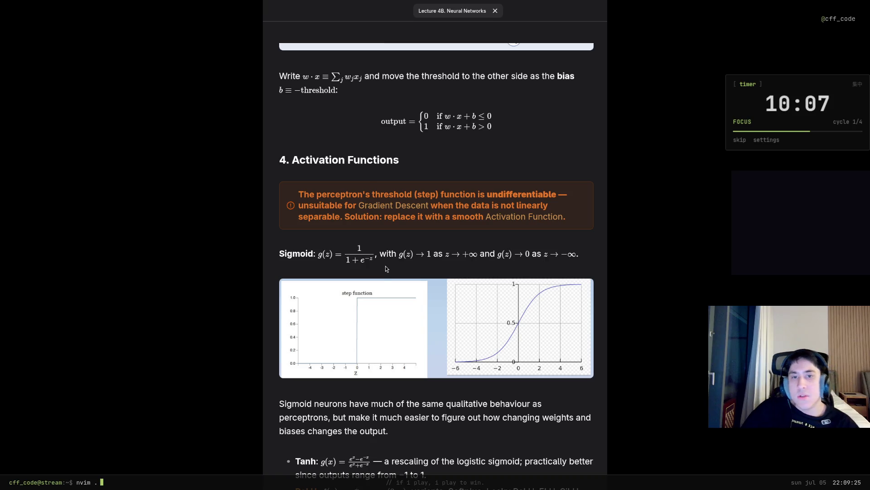
scroll(386, 268, "down", 4)
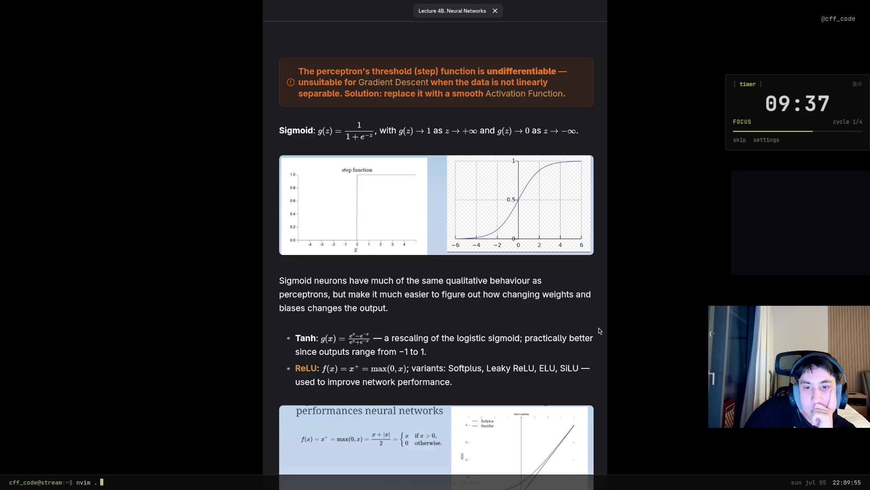
scroll(507, 307, "down", 3)
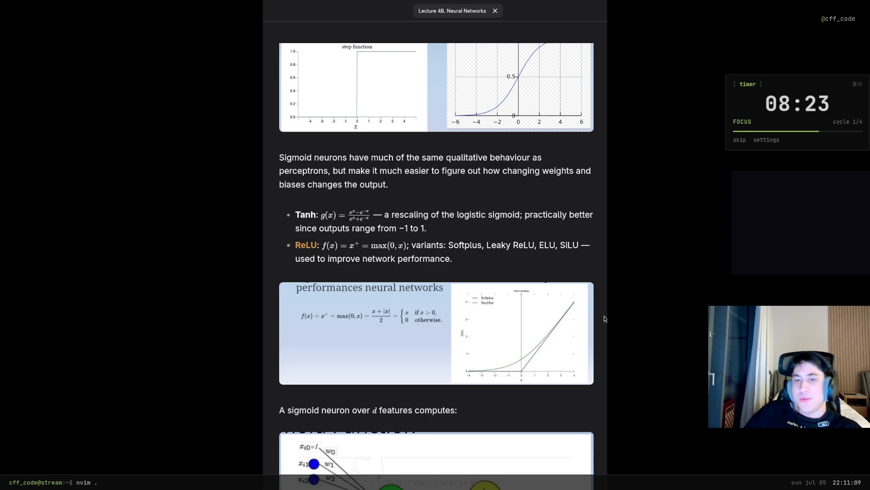
scroll(602, 317, "down", 3)
scroll(599, 314, "down", 2)
scroll(600, 316, "down", 2)
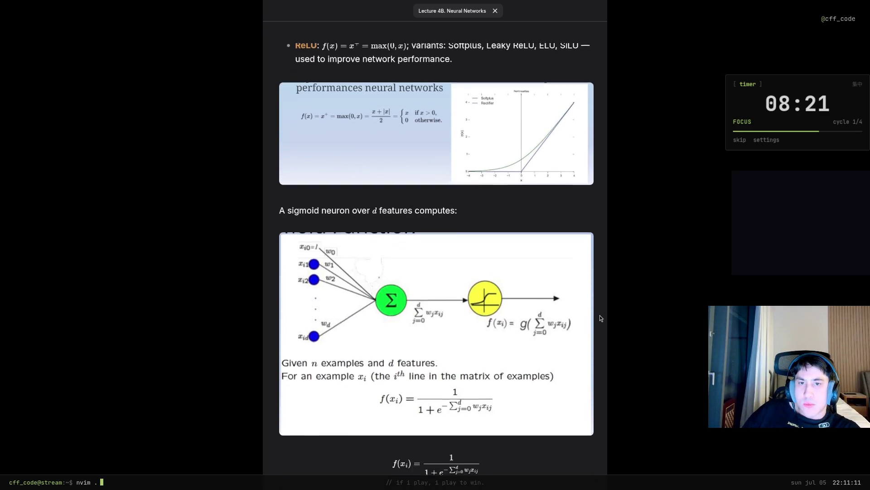
scroll(601, 315, "down", 1)
scroll(436, 273, "down", 1)
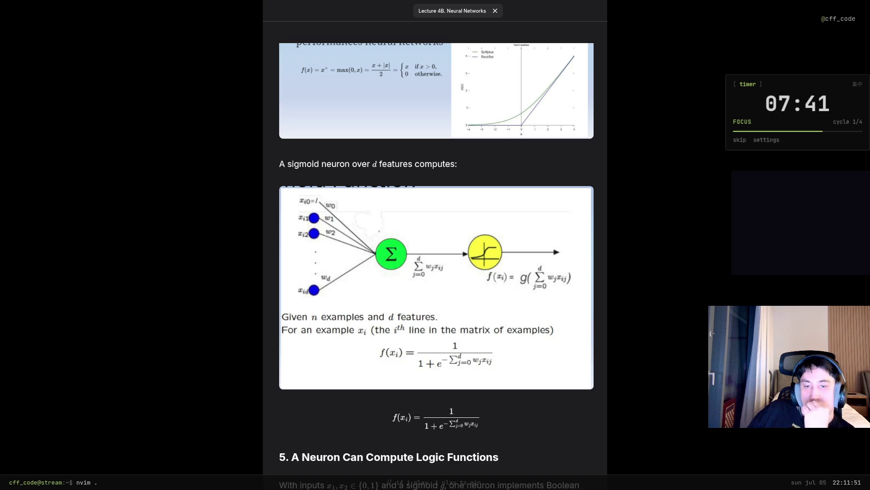
scroll(436, 265, "down", 5)
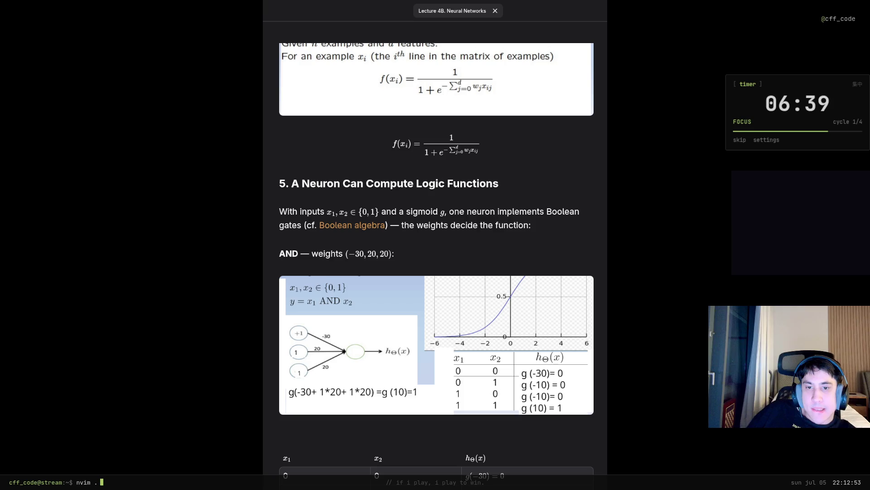
scroll(436, 258, "down", 2)
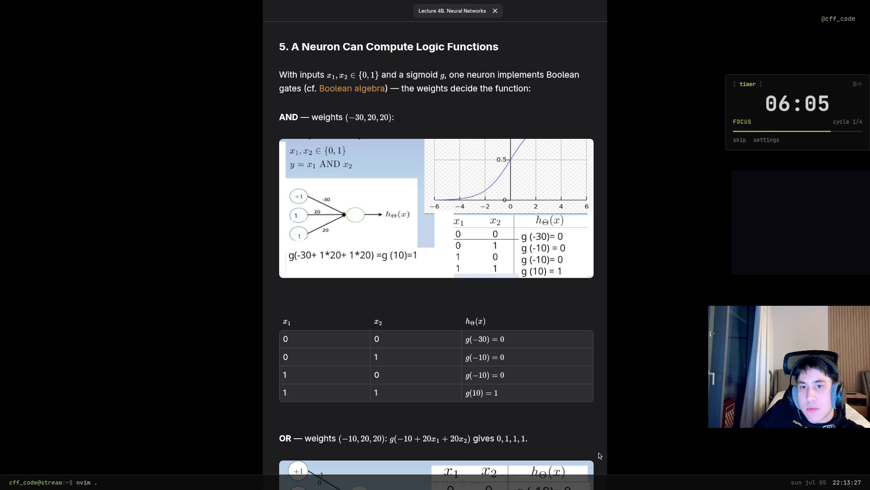
scroll(599, 455, "down", 3)
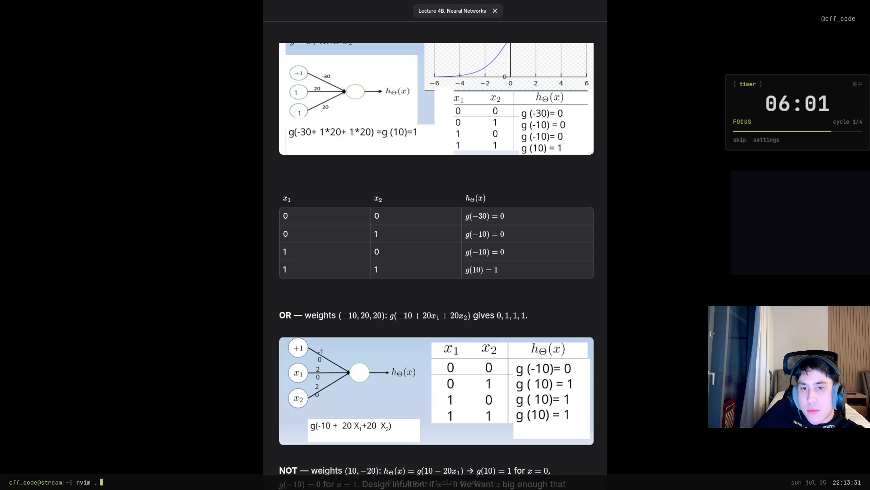
scroll(436, 258, "down", 1)
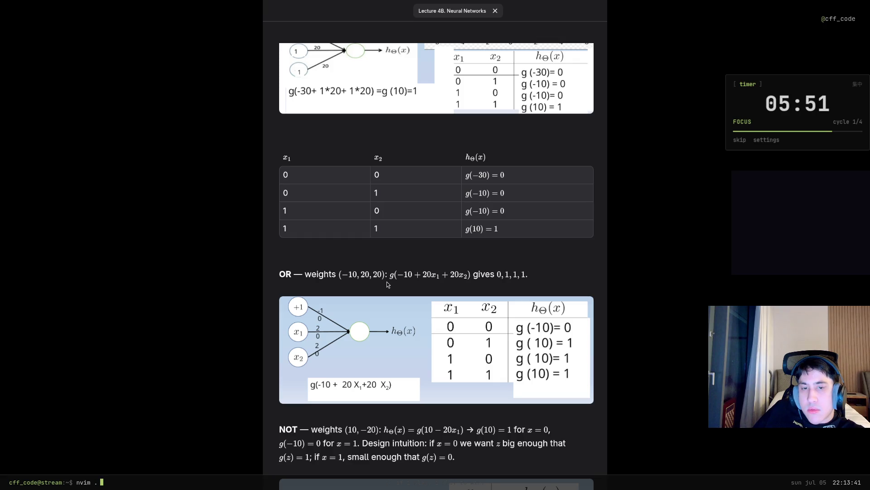
scroll(390, 313, "up", 3)
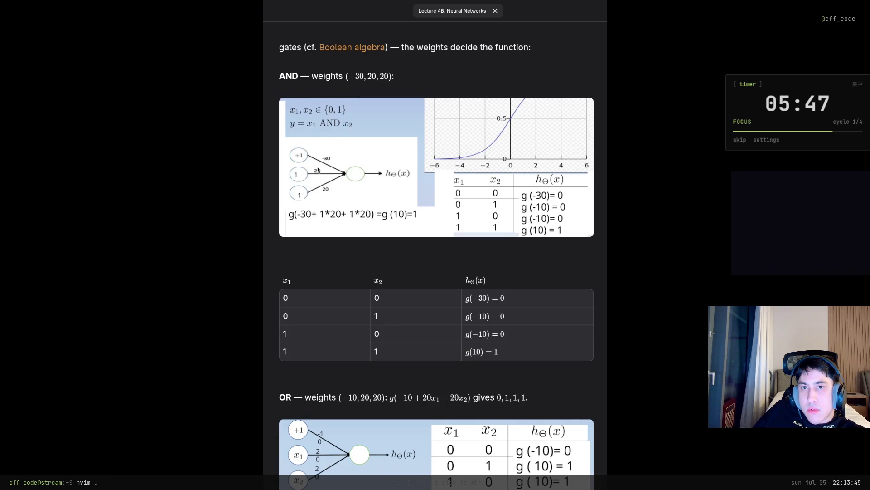
scroll(319, 283, "down", 1)
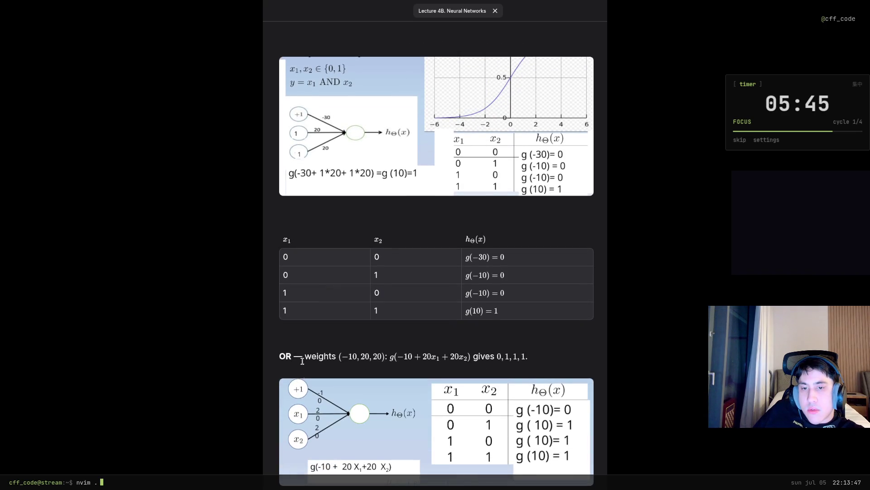
scroll(321, 426, "down", 1)
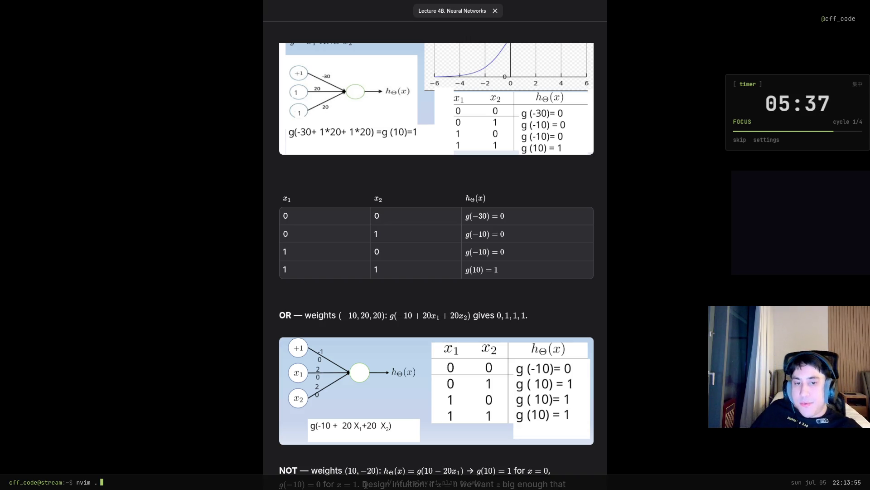
scroll(352, 418, "down", 2)
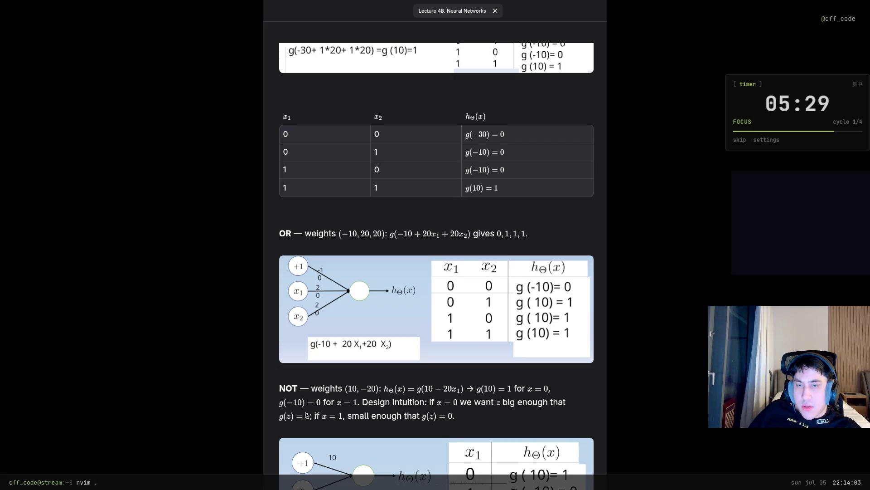
scroll(351, 417, "down", 1)
scroll(346, 447, "down", 2)
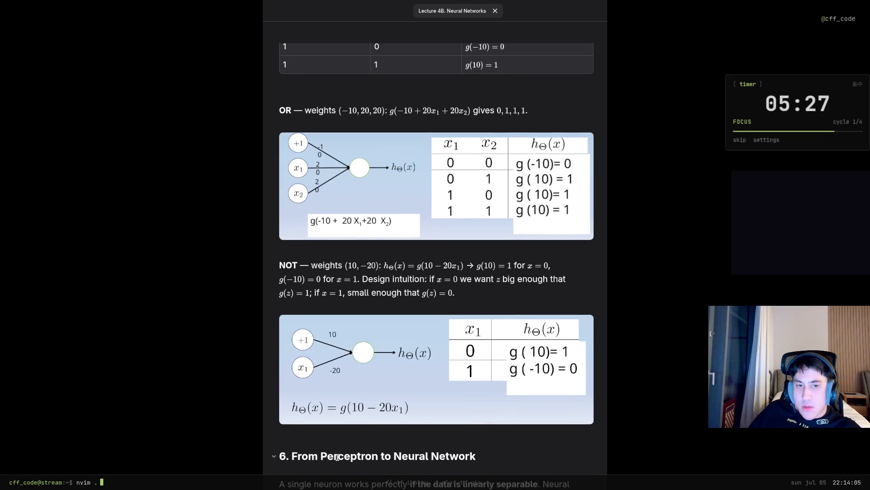
scroll(333, 429, "down", 4)
scroll(324, 413, "down", 1)
scroll(324, 413, "down", 1)
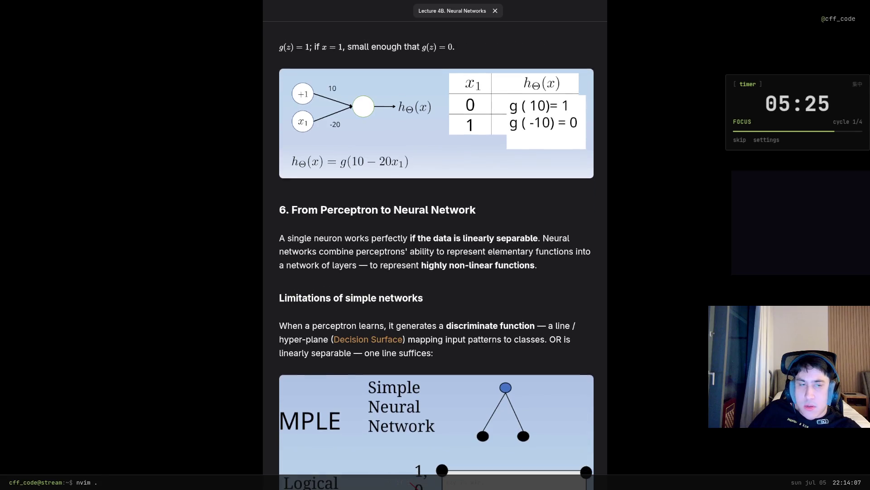
scroll(437, 266, "up", 1)
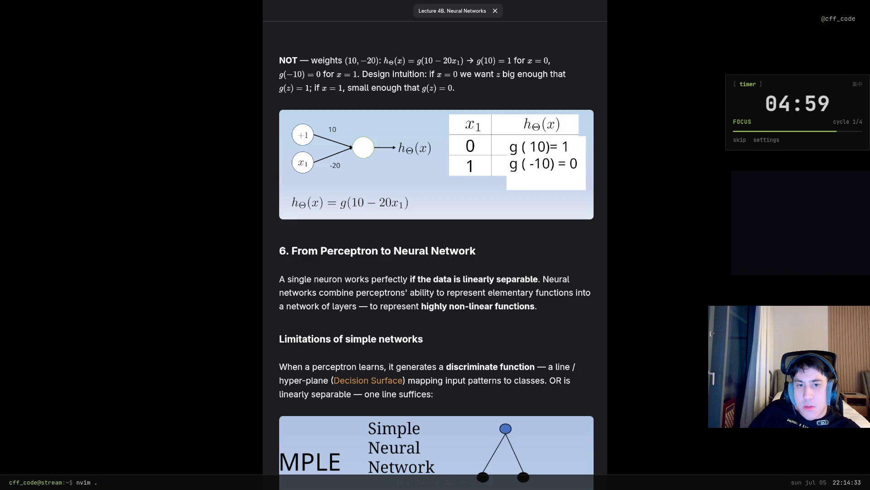
scroll(437, 262, "down", 3)
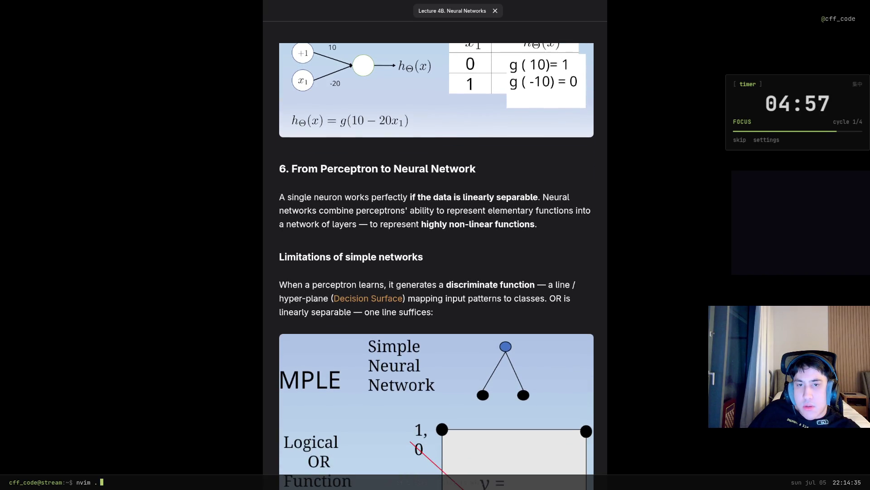
scroll(437, 263, "down", 1)
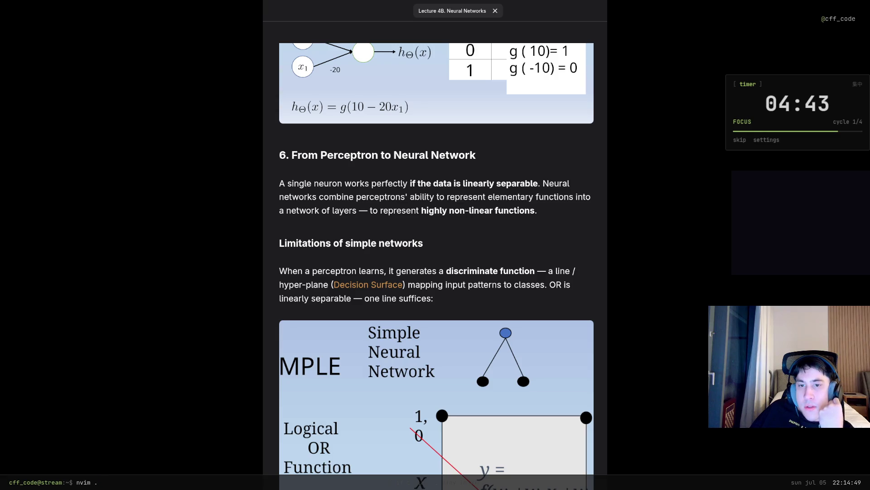
Step: Follow the Decision Surface link from the limitations of simple networks passage
left_click(386, 286)
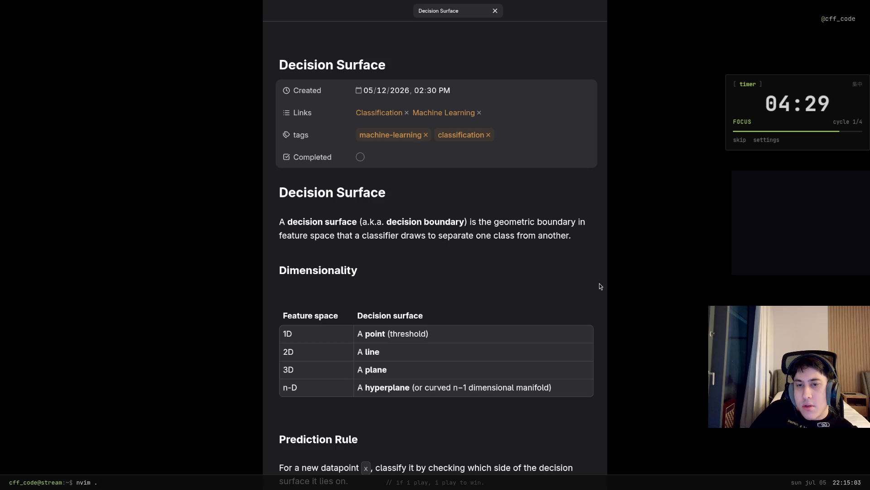
scroll(326, 296, "down", 1)
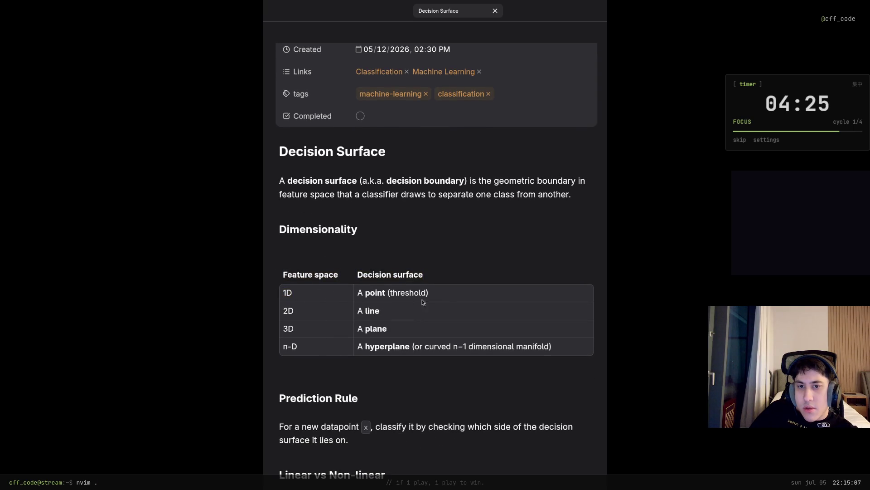
Step: Read the Decision Surface note's threshold point and 'checking which side' prediction rule passages
left_click_drag(429, 294, 355, 296)
left_click(314, 316)
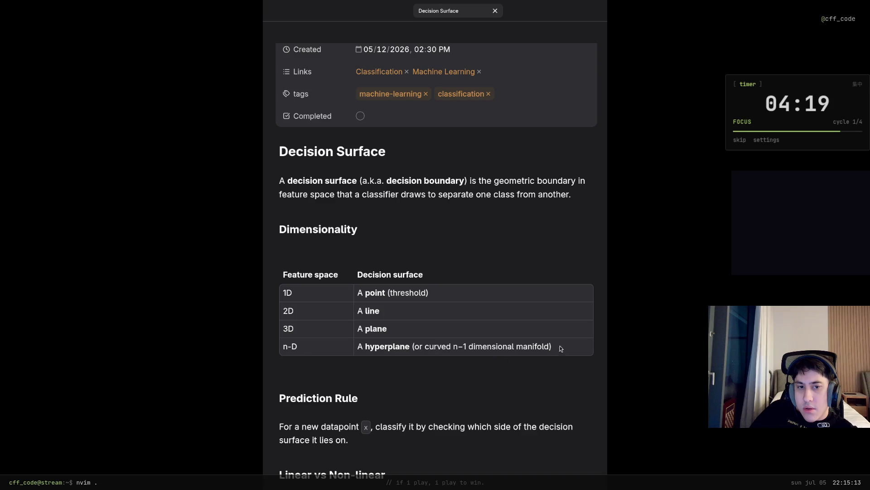
scroll(568, 341, "down", 1)
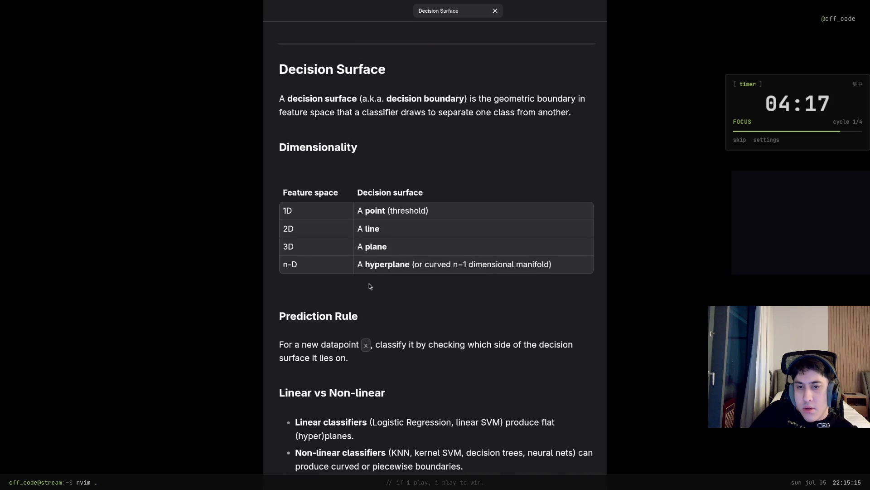
scroll(369, 286, "down", 2)
scroll(368, 272, "up", 1)
scroll(372, 281, "up", 1)
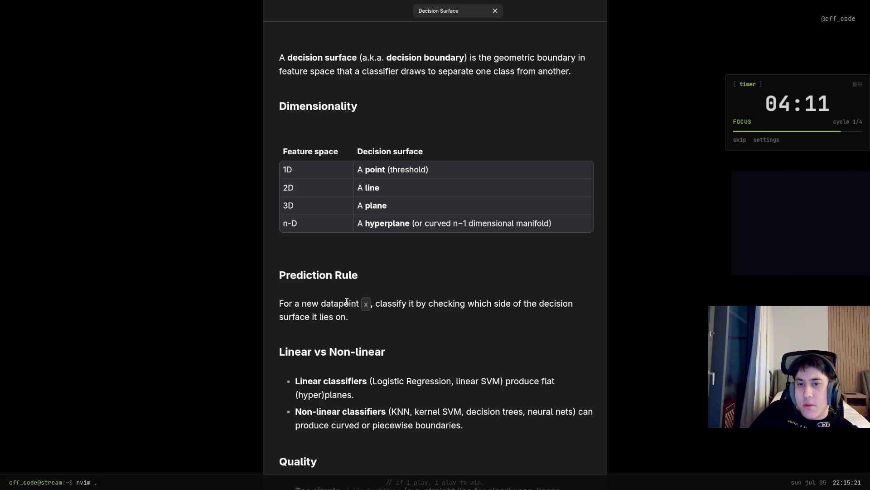
left_click_drag(433, 303, 526, 305)
left_click(541, 305)
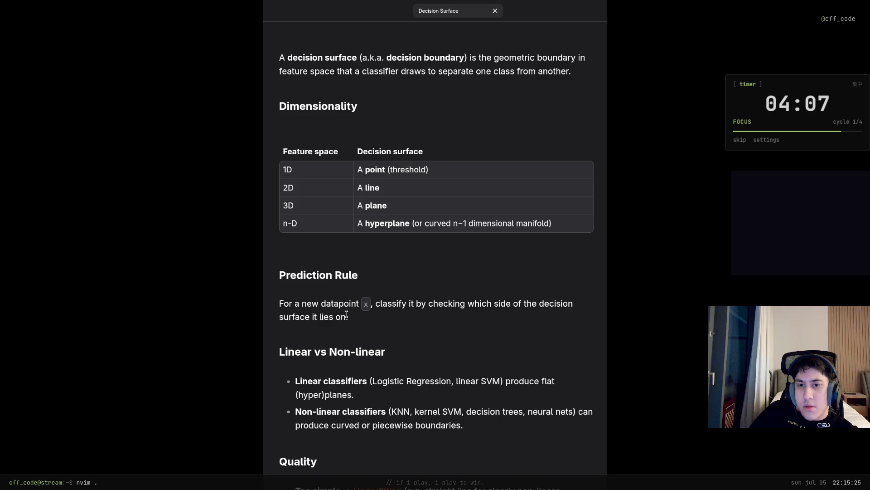
left_click_drag(348, 317, 282, 314)
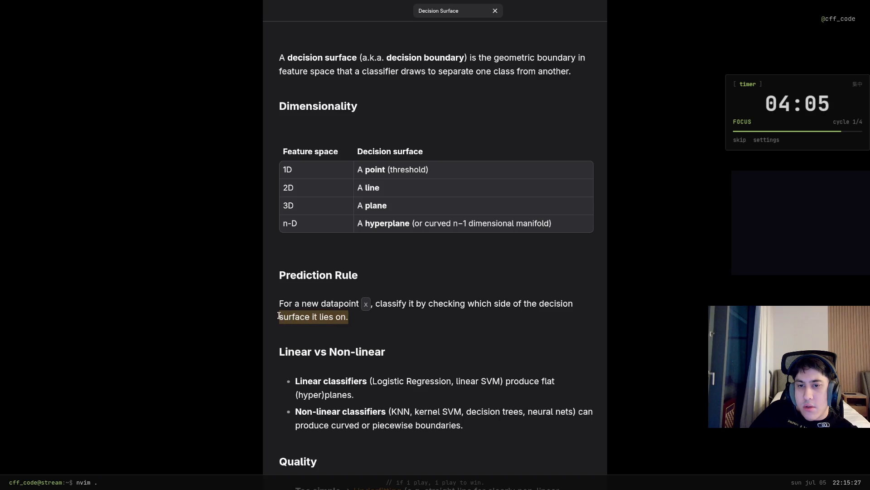
left_click(296, 320)
scroll(307, 350, "down", 1)
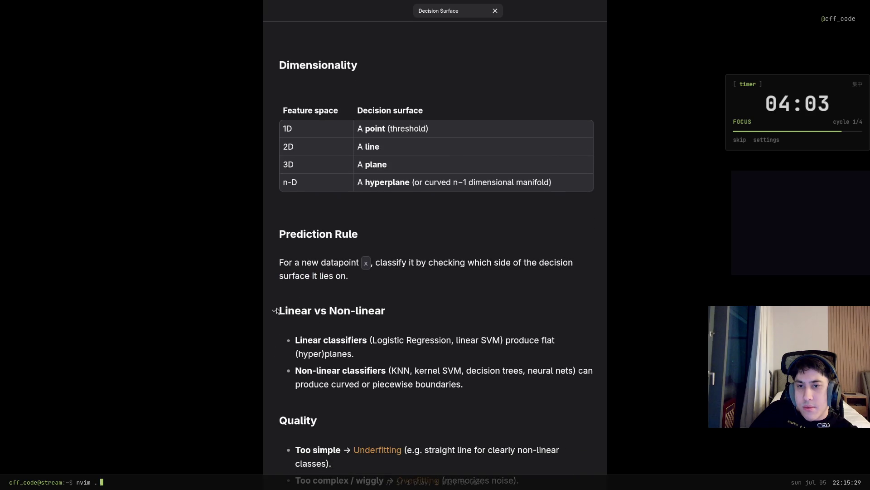
left_click_drag(277, 311, 389, 310)
left_click(389, 310)
scroll(355, 303, "down", 1)
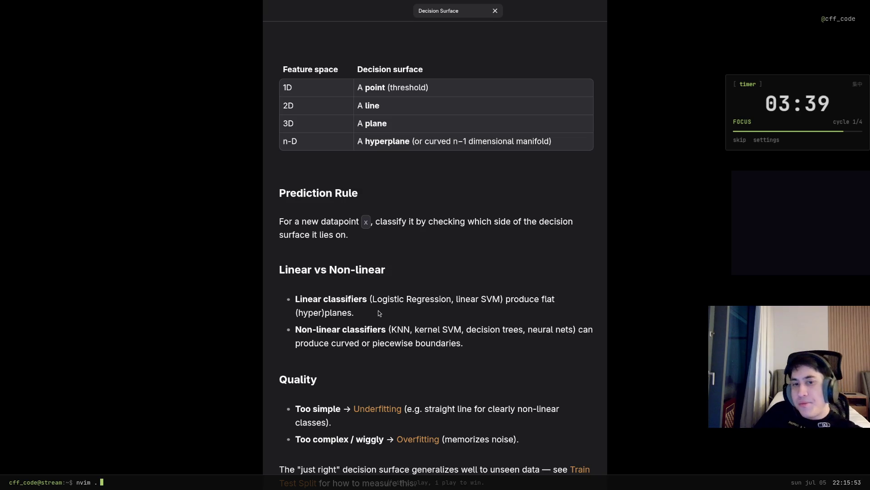
scroll(511, 312, "down", 3)
scroll(511, 311, "down", 3)
scroll(511, 323, "up", 3)
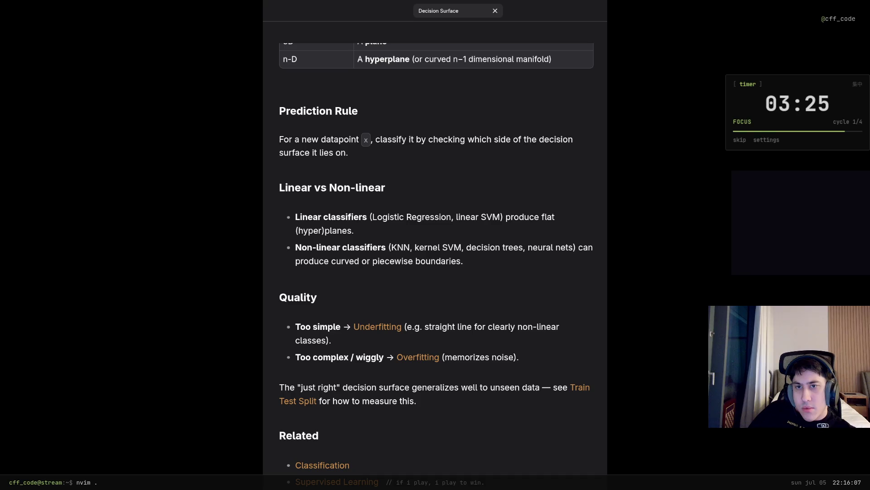
scroll(435, 259, "up", 5)
scroll(549, 338, "down", 5)
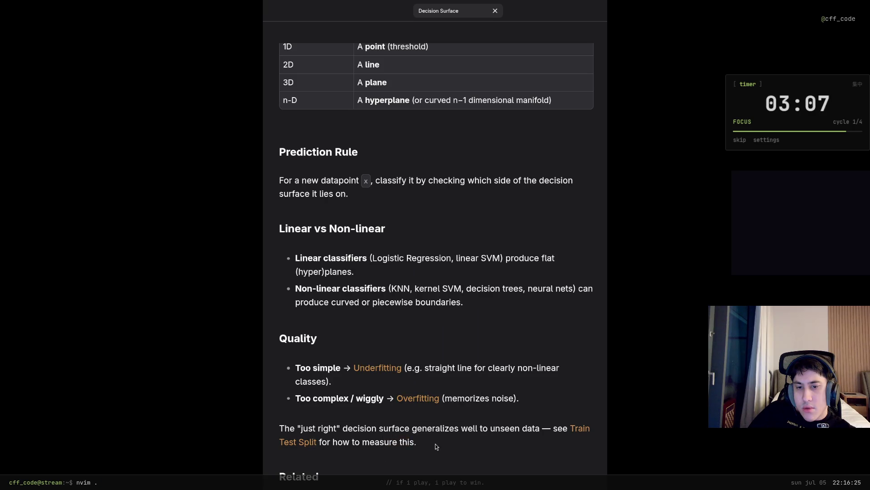
Step: Look at the linked Train Test Split note, then navigate back through Decision Surface to Lecture 4B
left_click(298, 442)
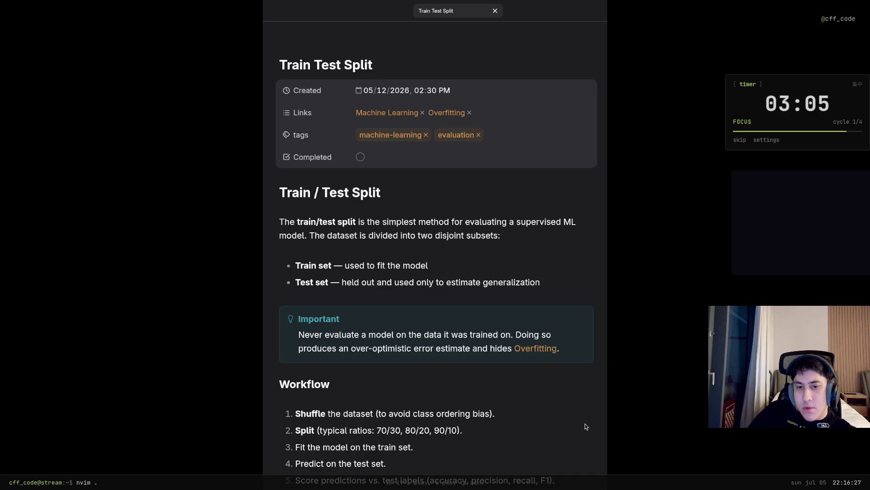
scroll(483, 372, "down", 3)
scroll(481, 372, "down", 3)
scroll(481, 372, "down", 3)
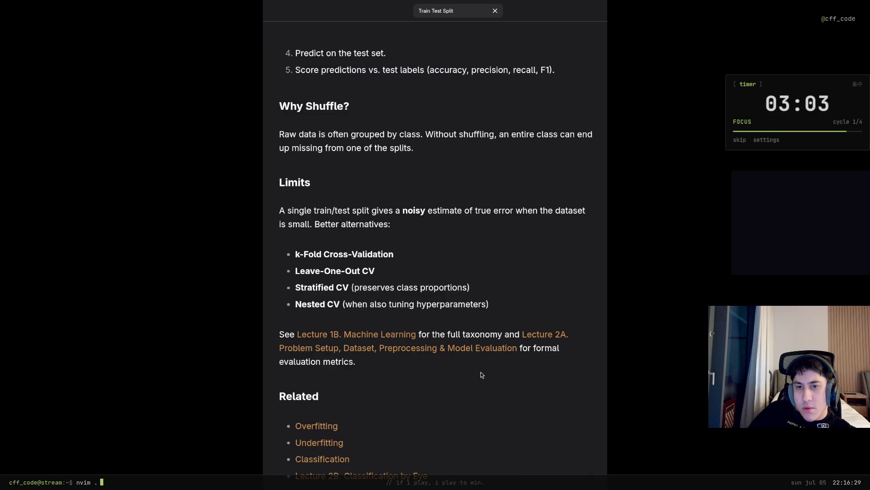
scroll(481, 375, "down", 1)
key("alt+Left")
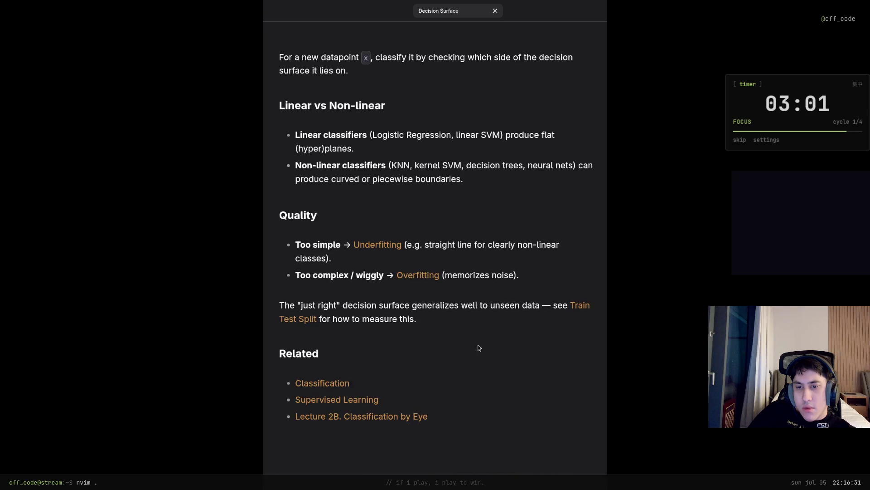
key("alt+Left")
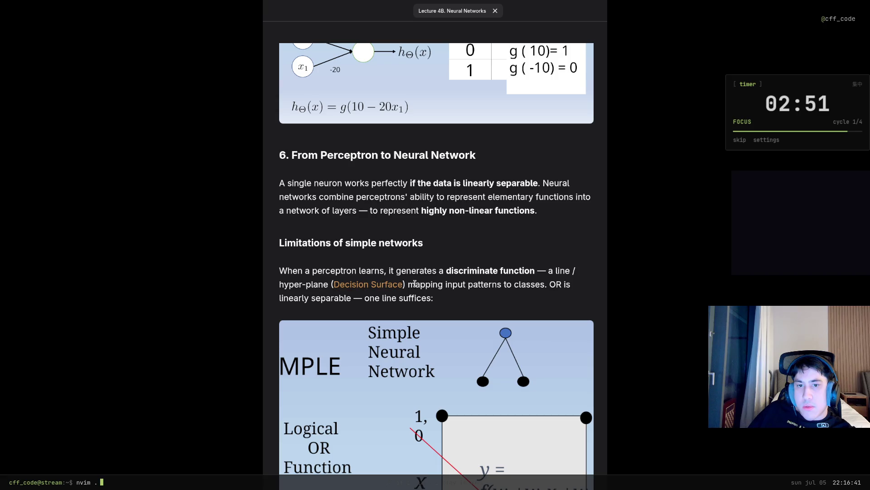
scroll(456, 284, "down", 1)
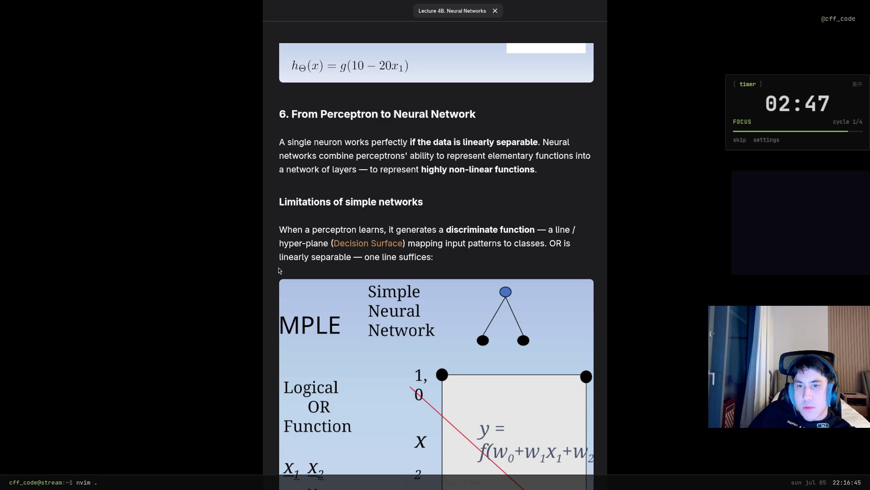
scroll(305, 247, "down", 2)
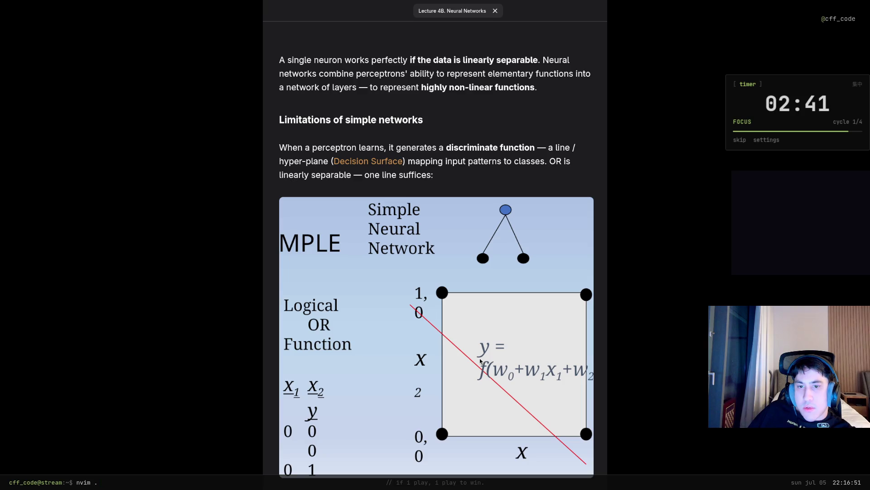
scroll(479, 359, "down", 5)
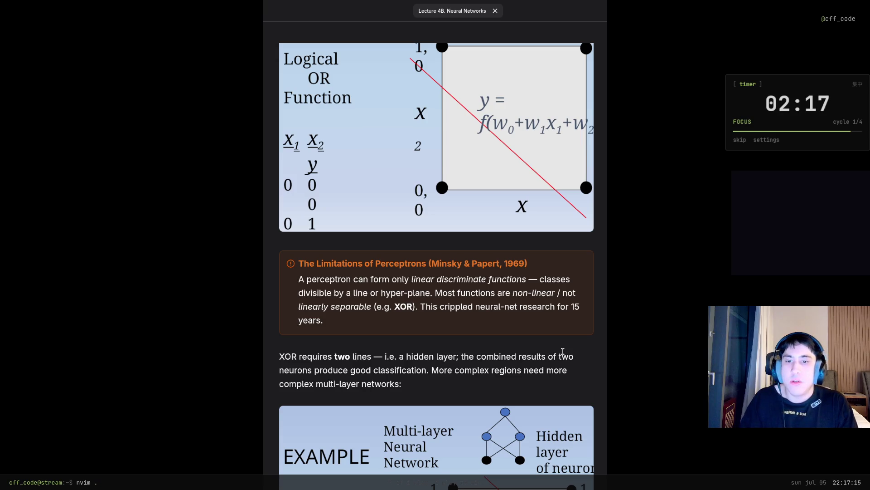
scroll(515, 398, "down", 3)
scroll(525, 369, "down", 1)
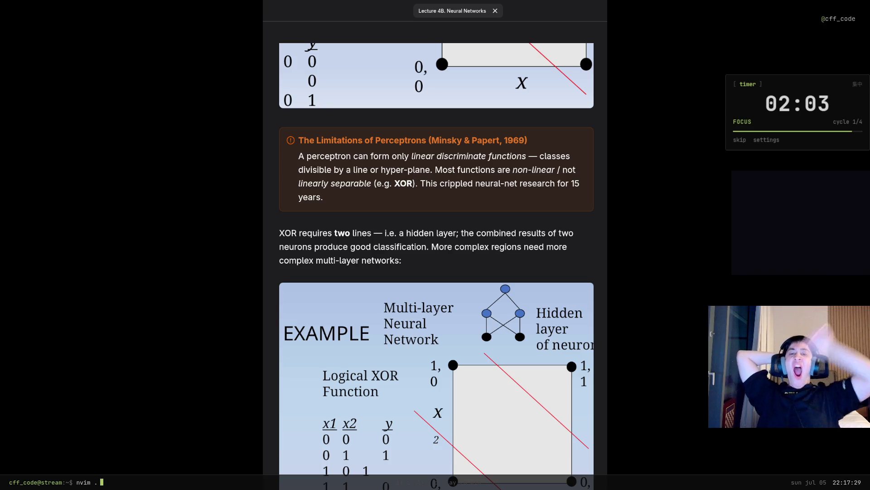
scroll(436, 259, "down", 2)
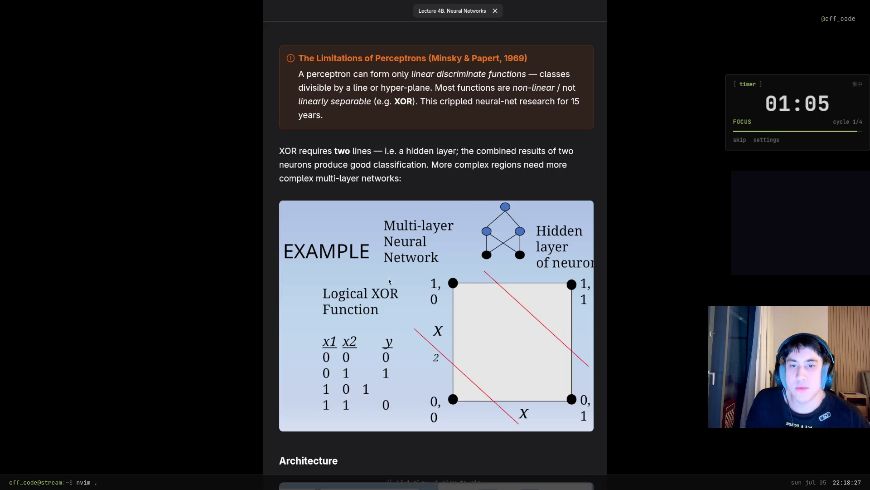
scroll(389, 281, "down", 3)
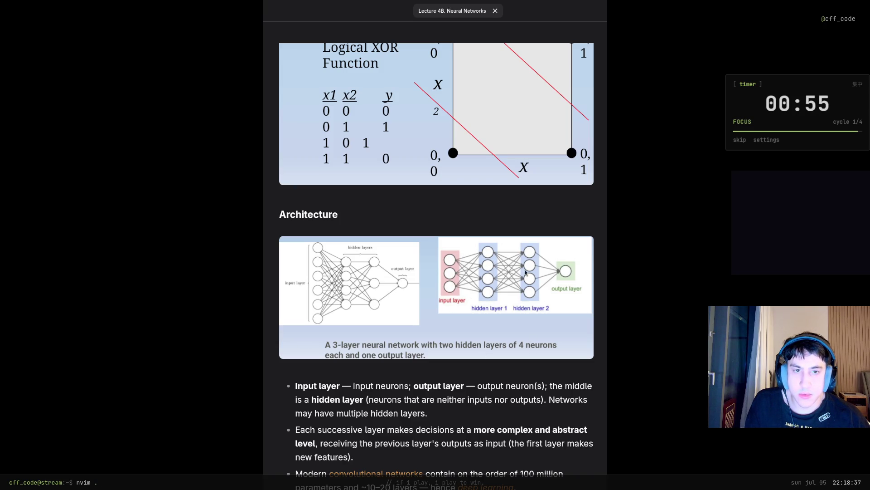
scroll(378, 282, "down", 2)
scroll(379, 282, "up", 1)
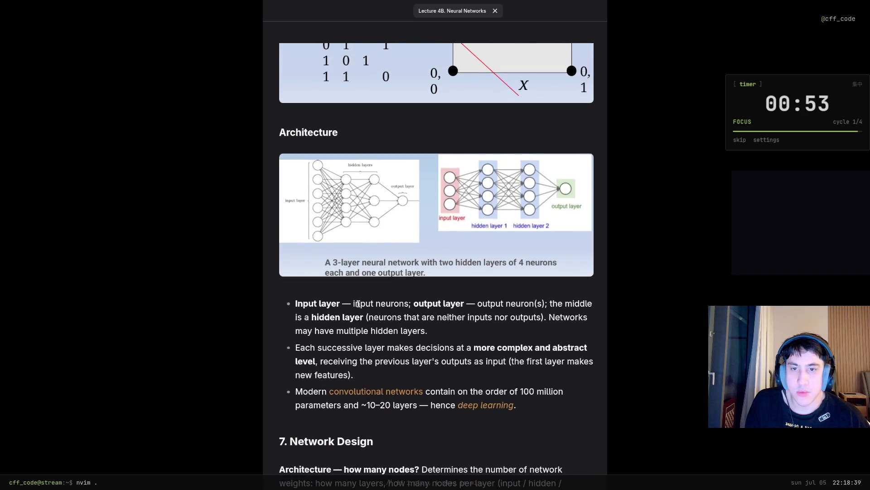
mouse_move(402, 303)
left_mouse_down()
mouse_move(362, 304)
mouse_move(476, 303)
left_mouse_up()
Step: Read the Architecture bullets on hidden layers and previous outputs, then follow the convolutional networks link
left_click(518, 305)
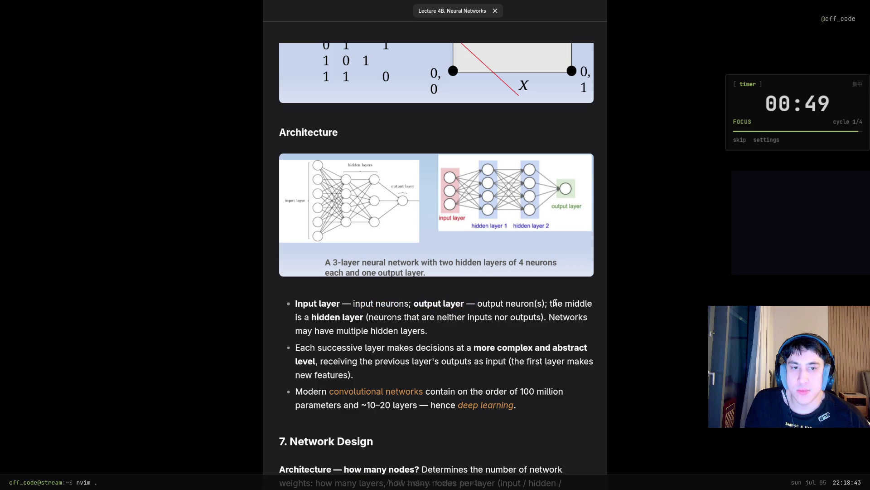
left_click_drag(385, 316, 549, 315)
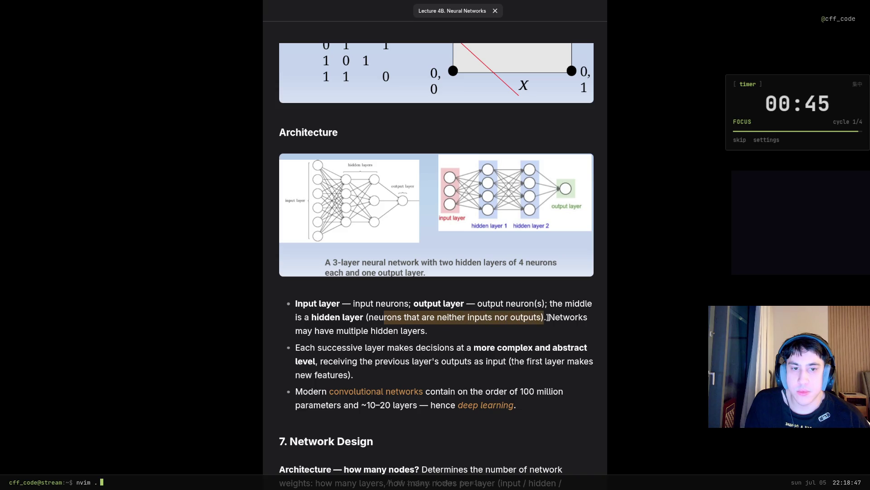
left_click(566, 317)
left_click_drag(409, 330, 323, 330)
left_click(326, 336)
scroll(331, 346, "down", 1)
scroll(331, 347, "down", 2)
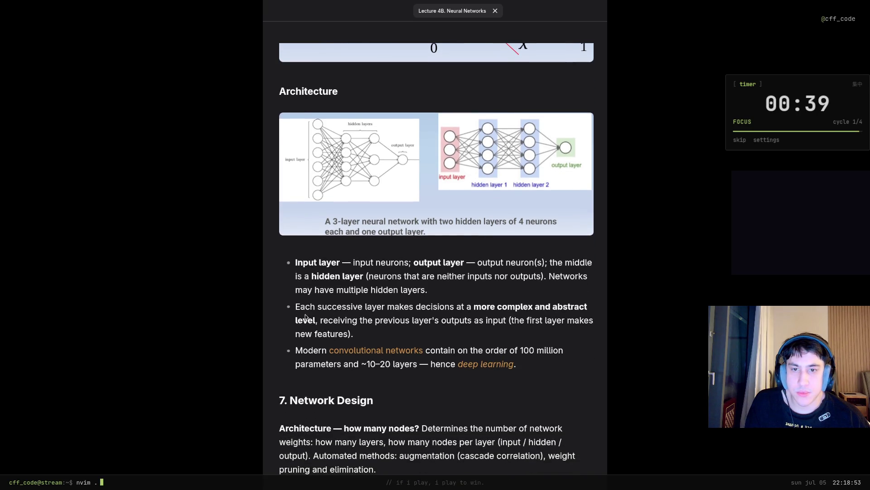
left_click_drag(322, 320, 509, 321)
left_click(490, 319)
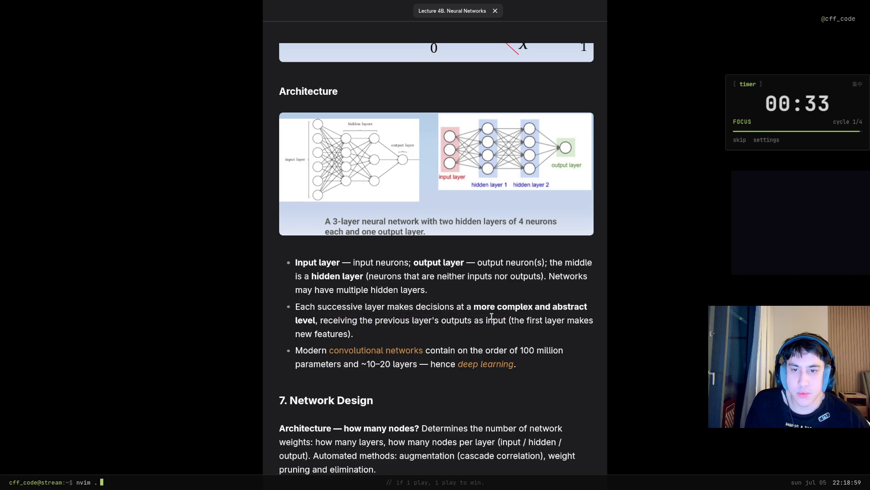
mouse_move(376, 350)
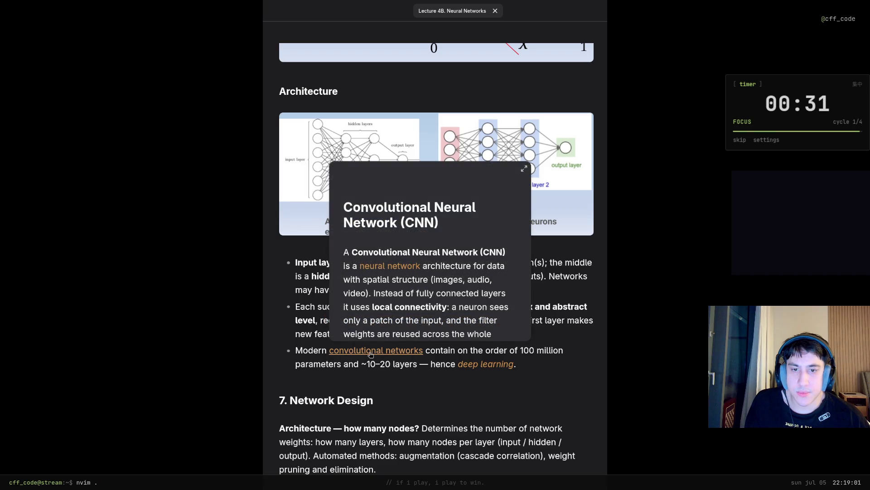
left_click(370, 351)
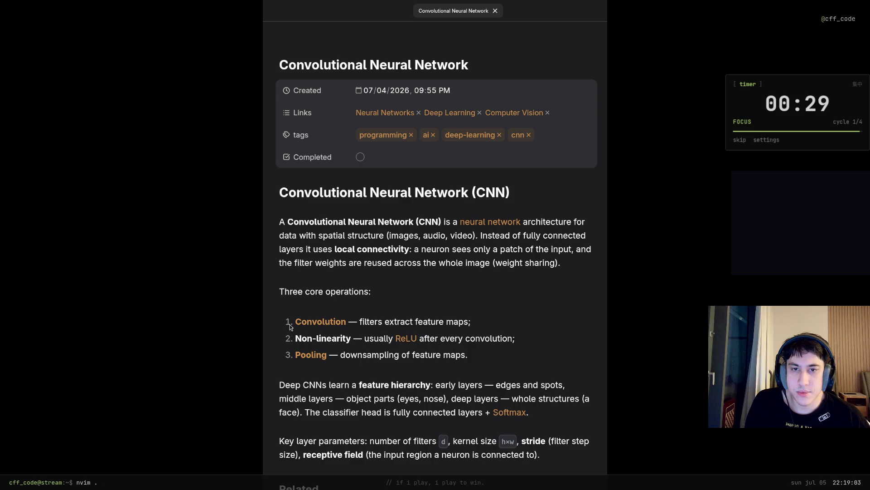
scroll(282, 285, "down", 2)
scroll(283, 278, "down", 2)
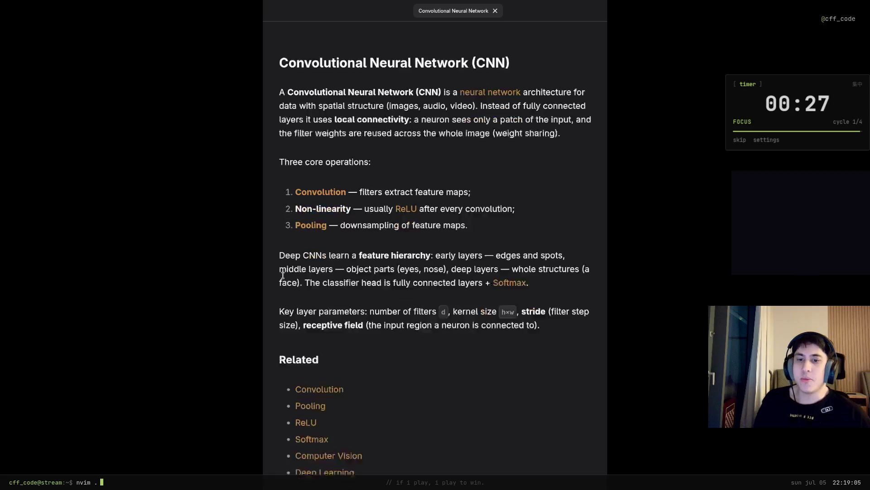
scroll(281, 278, "up", 3)
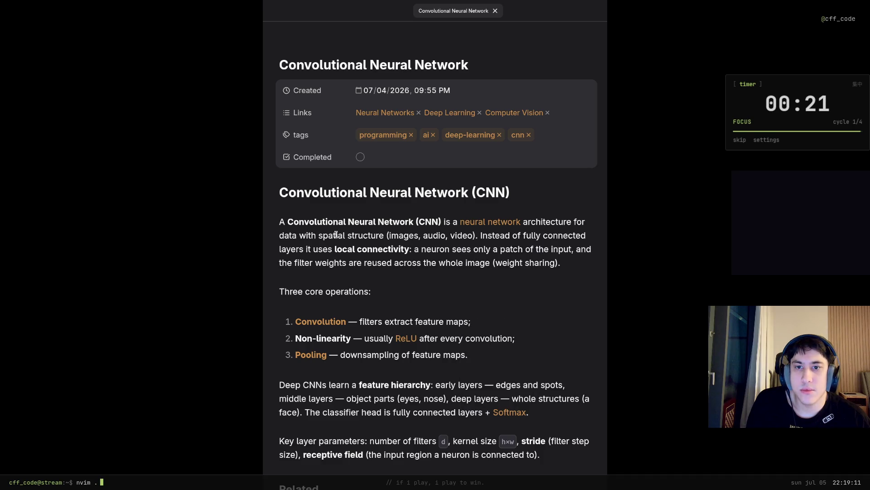
Step: Read the CNN overview, highlighting 'spatial structure' and 'local connectivity'
left_click_drag(335, 234, 384, 234)
left_click(385, 234)
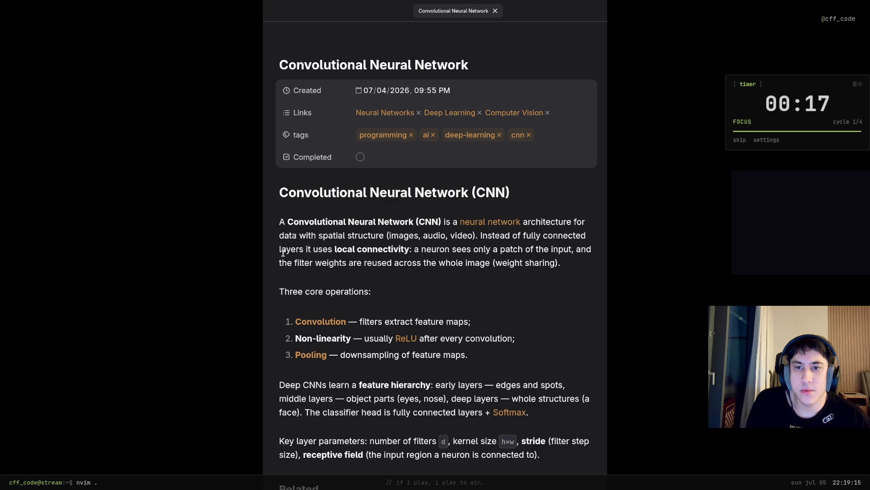
left_click_drag(341, 249, 408, 249)
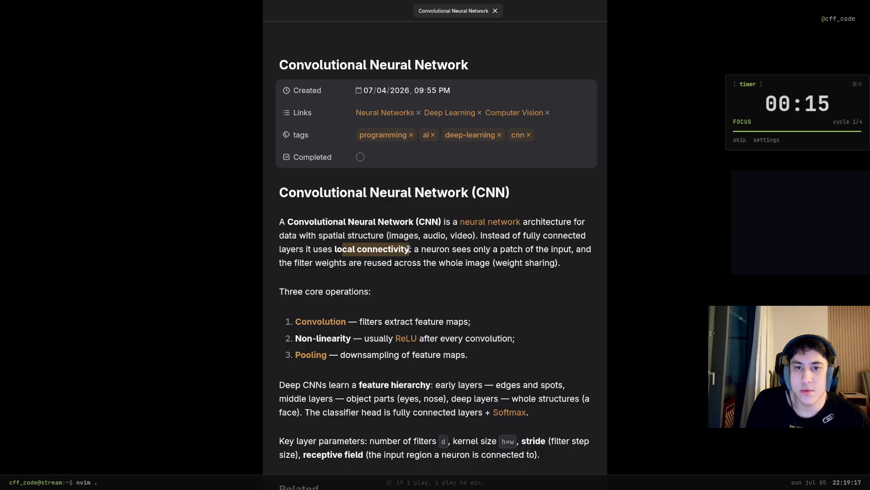
left_click(376, 249)
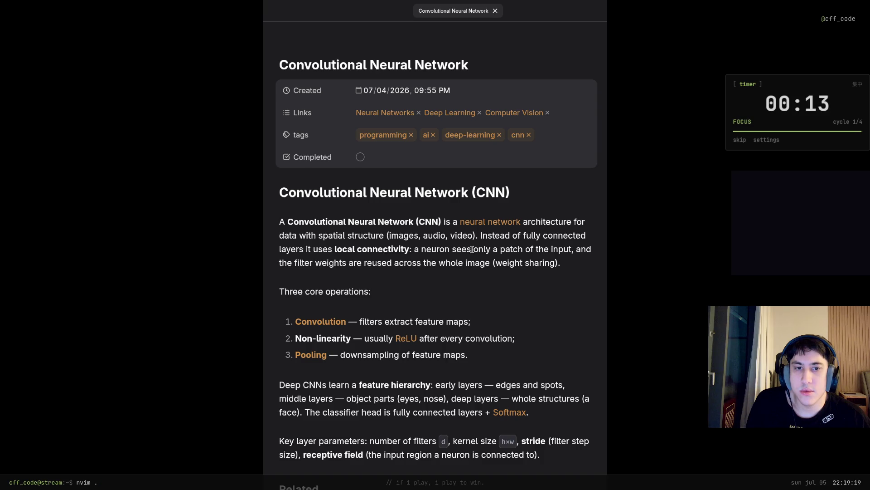
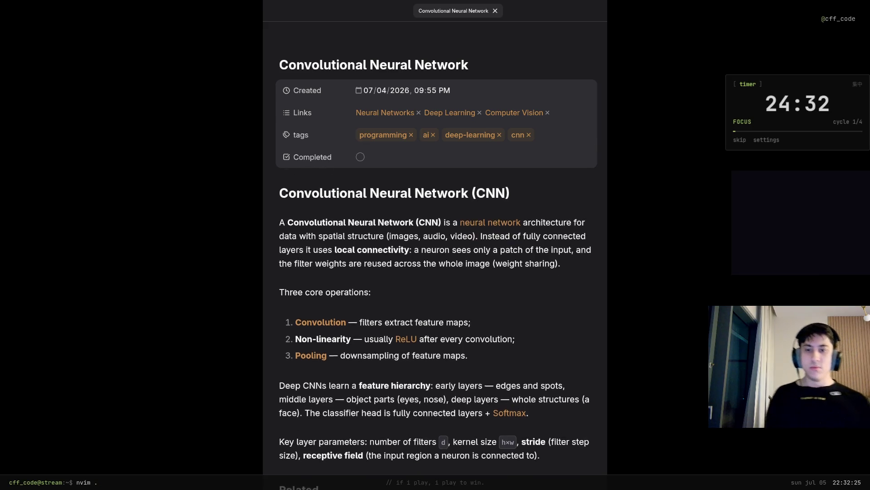
scroll(435, 245, "down", 5)
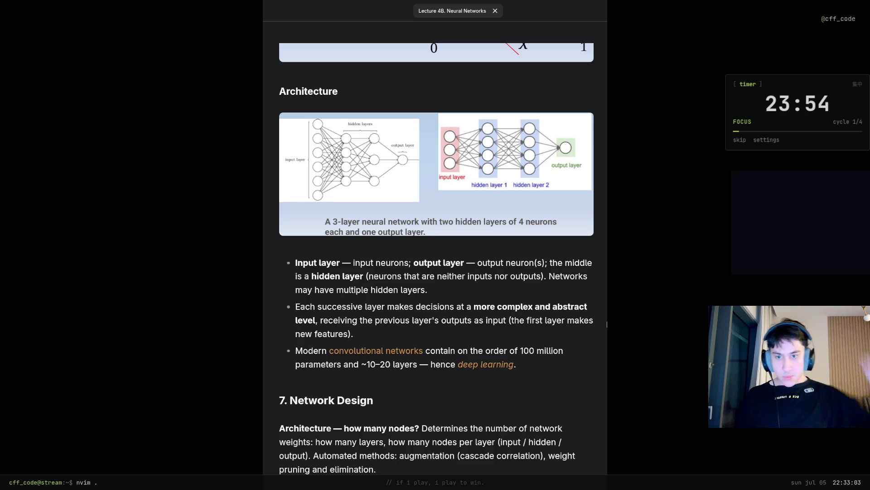
scroll(575, 303, "down", 3)
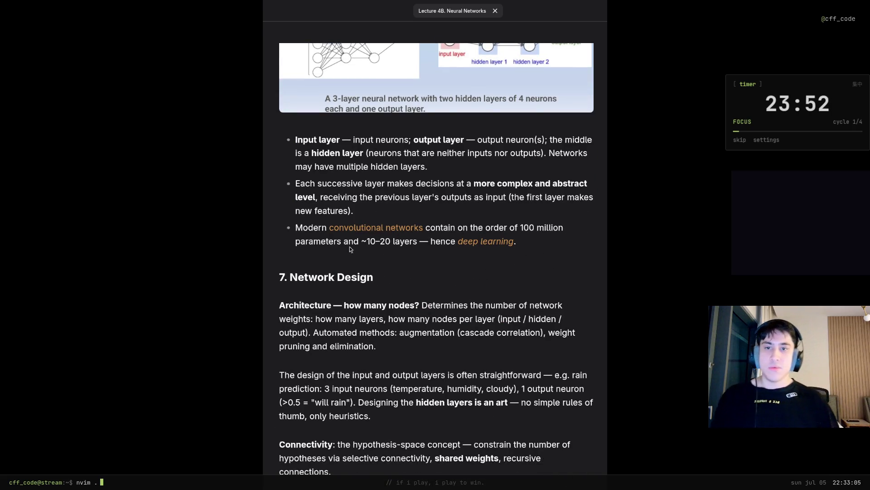
mouse_move(521, 230)
left_mouse_down()
mouse_move(559, 230)
mouse_move(416, 242)
left_mouse_up()
left_click(416, 241)
left_click(477, 241)
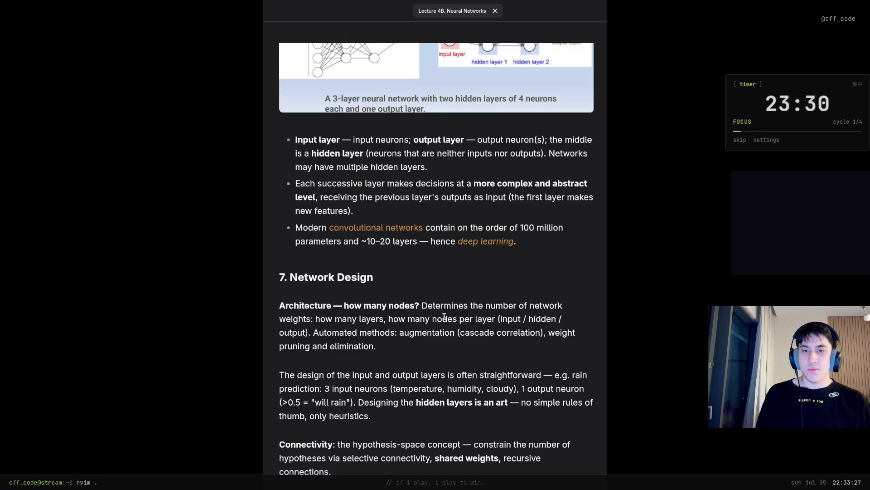
scroll(444, 317, "down", 3)
scroll(445, 316, "down", 2)
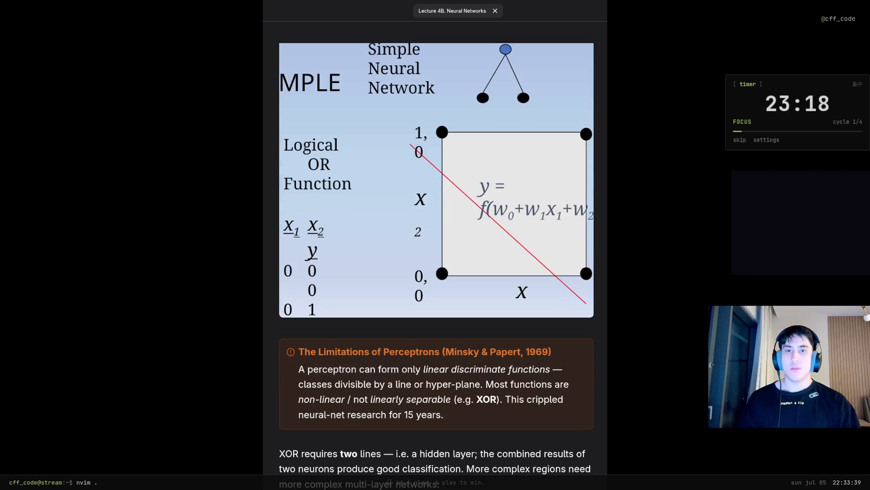
scroll(435, 265, "down", 5)
scroll(436, 265, "down", 4)
scroll(436, 265, "down", 3)
scroll(436, 265, "down", 3)
scroll(436, 266, "down", 3)
scroll(436, 265, "down", 5)
scroll(436, 265, "down", 3)
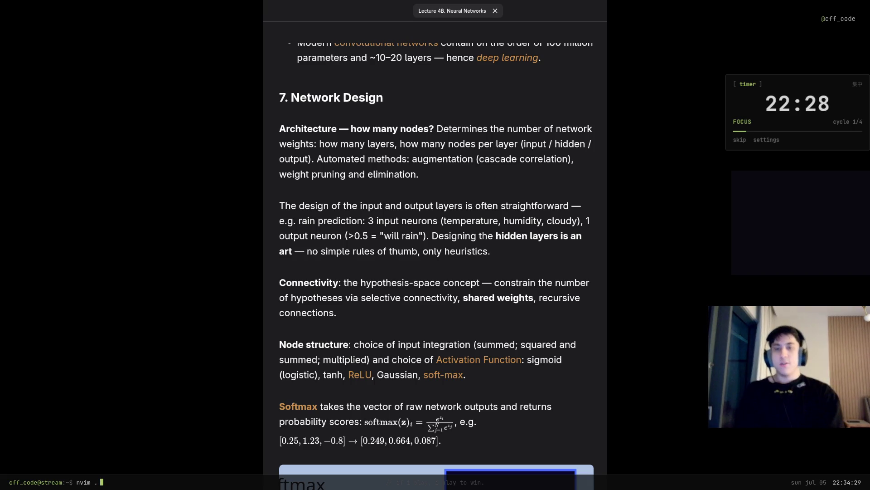
scroll(437, 266, "down", 2)
scroll(437, 265, "down", 2)
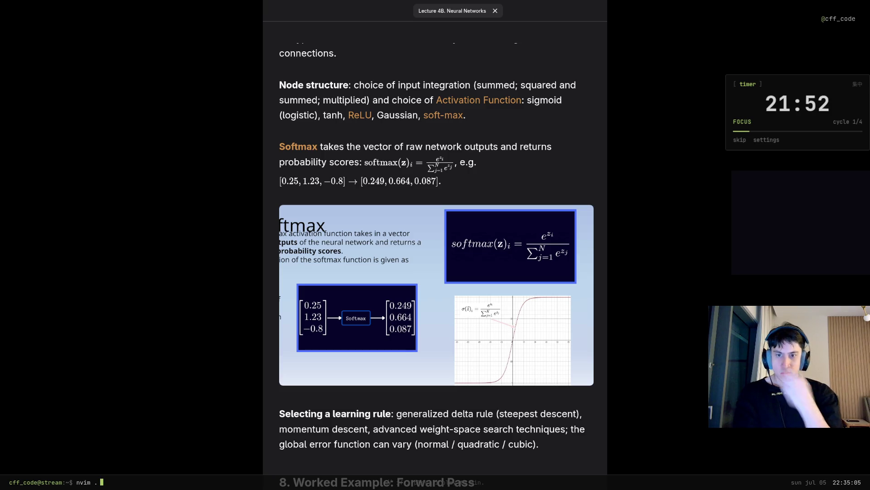
scroll(435, 245, "down", 3)
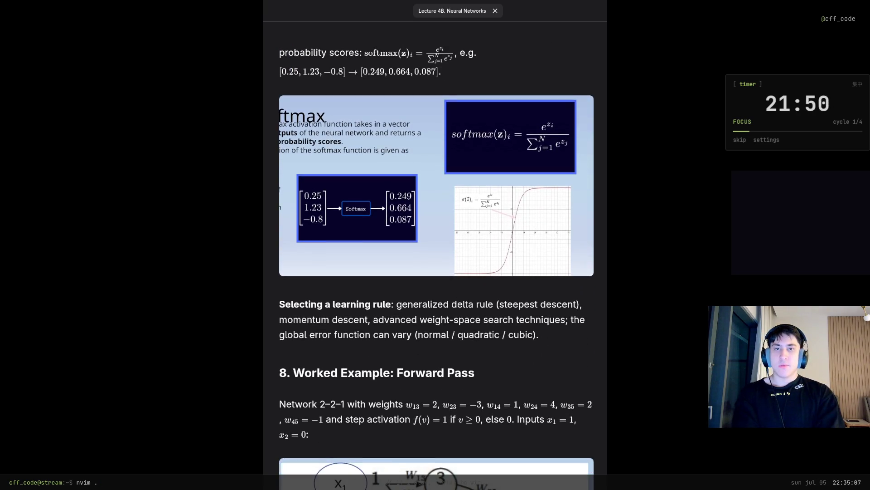
scroll(435, 245, "down", 1)
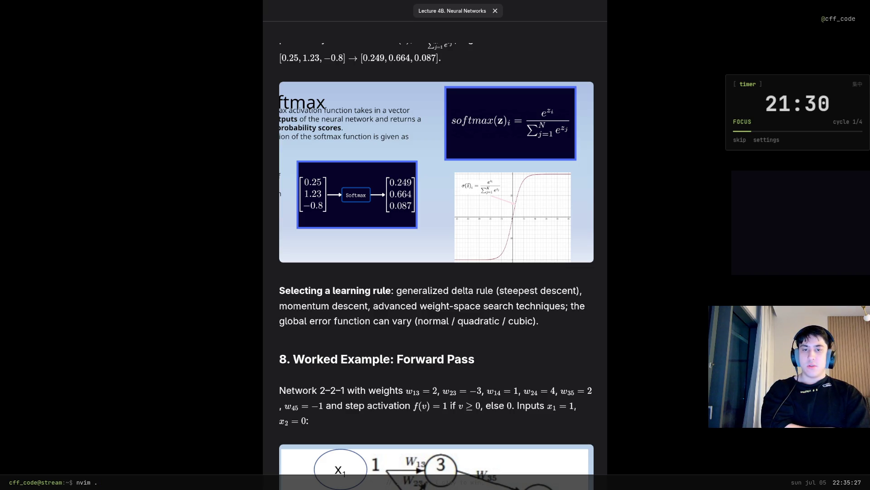
scroll(436, 272, "down", 1)
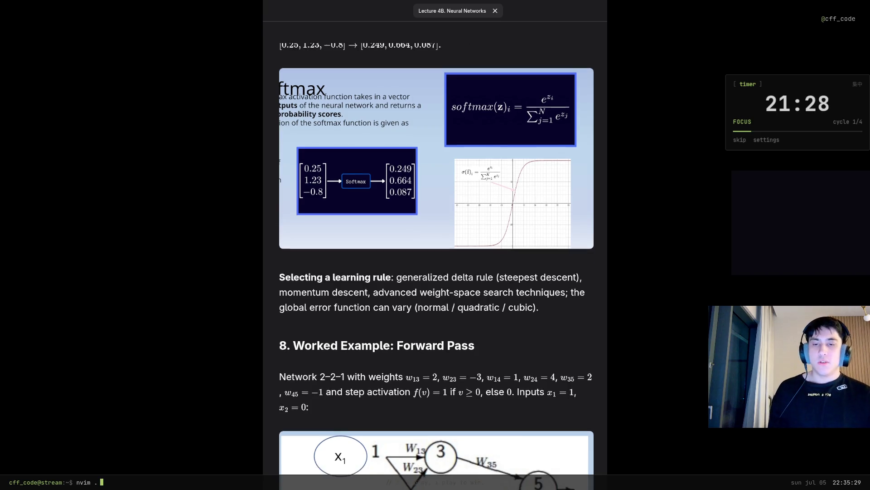
scroll(436, 272, "down", 5)
scroll(436, 272, "down", 1)
scroll(436, 272, "down", 1)
scroll(436, 272, "down", 1)
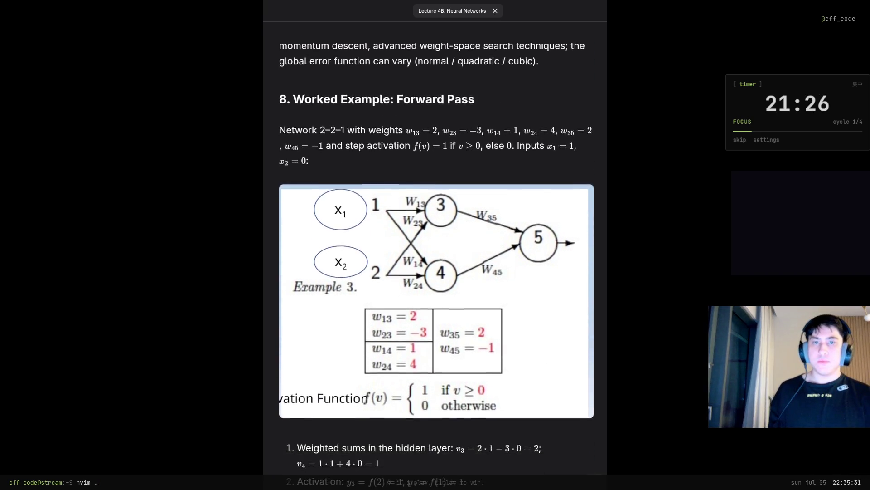
scroll(436, 272, "down", 2)
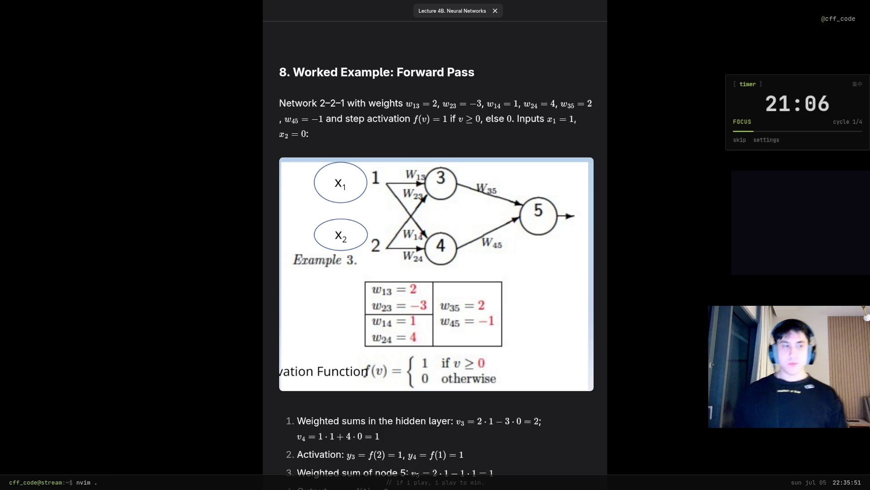
scroll(436, 259, "down", 2)
scroll(436, 258, "down", 2)
scroll(435, 258, "down", 2)
scroll(435, 262, "down", 1)
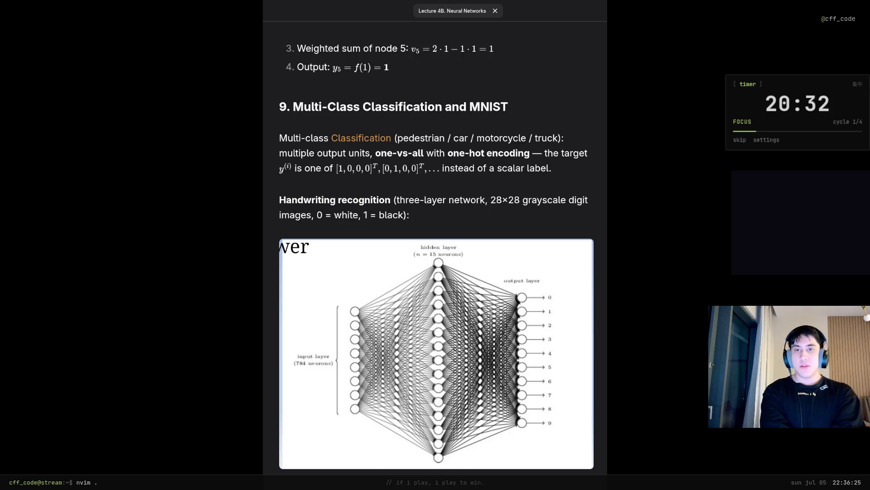
scroll(435, 245, "down", 3)
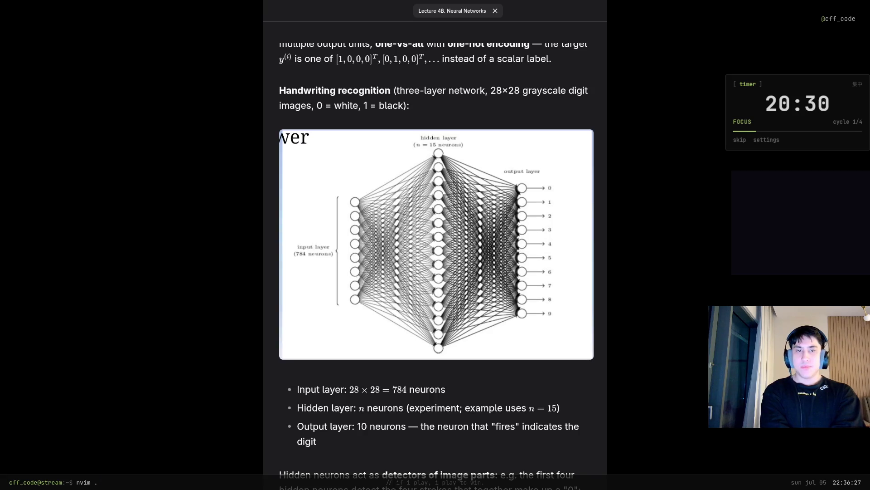
scroll(435, 244, "down", 2)
scroll(435, 245, "down", 2)
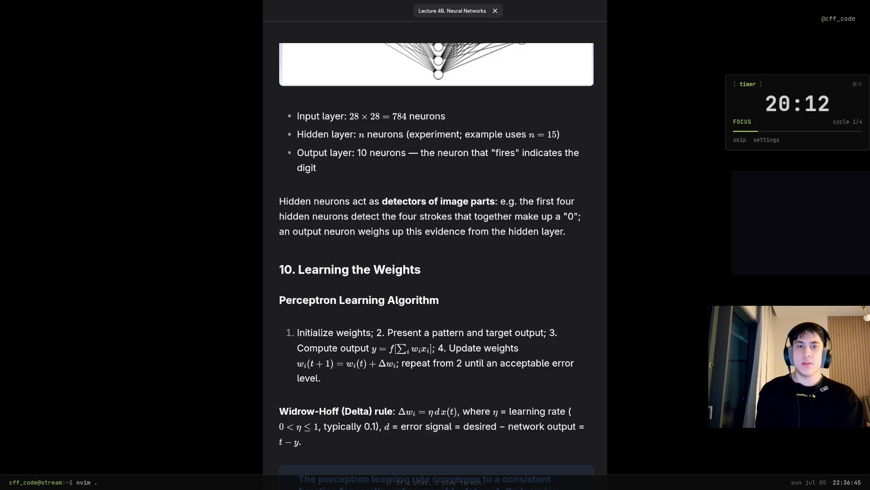
scroll(435, 258, "up", 3)
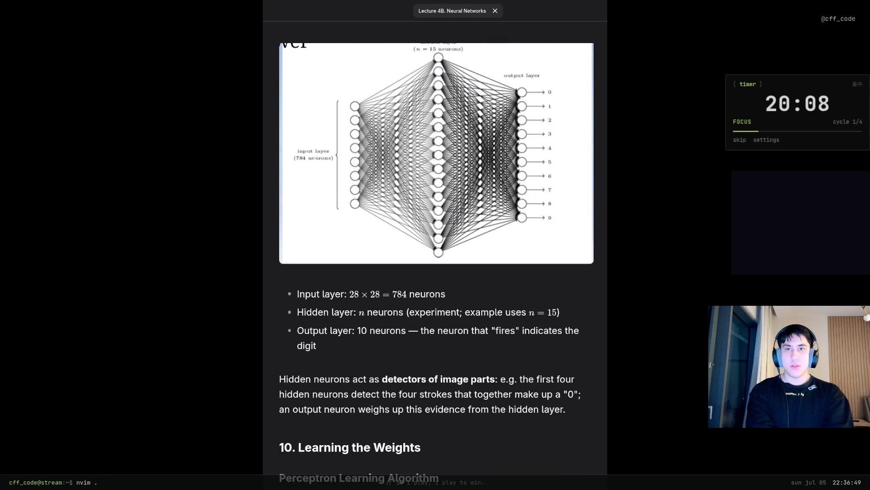
scroll(436, 258, "down", 2)
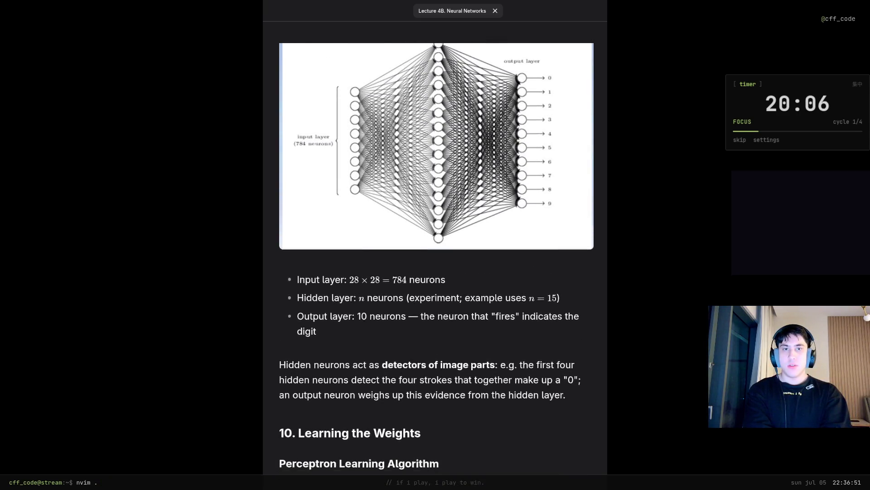
scroll(436, 259, "down", 1)
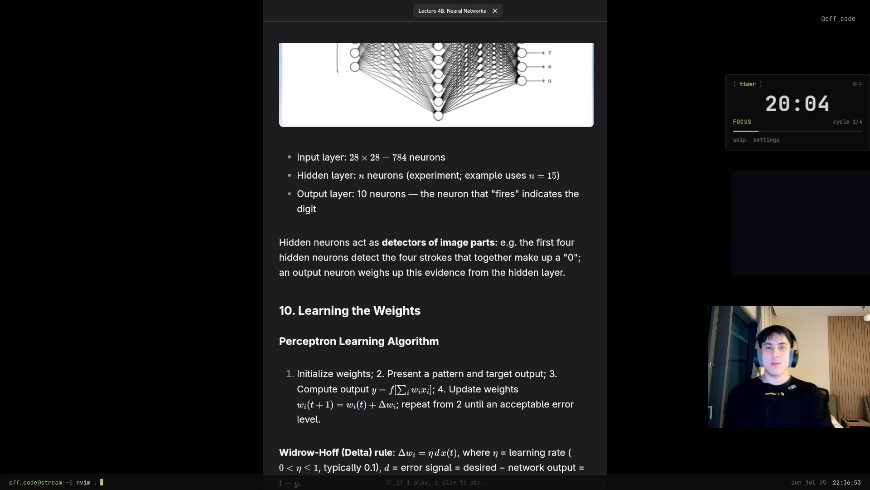
scroll(435, 258, "up", 2)
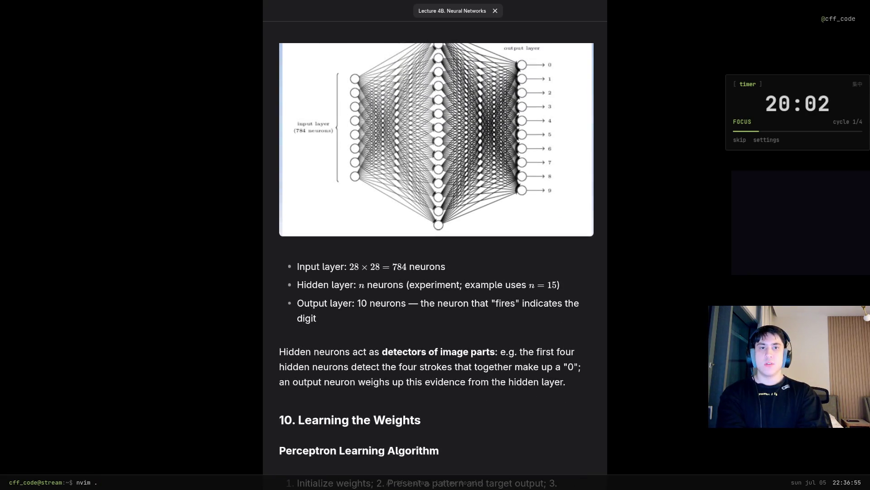
scroll(435, 259, "down", 2)
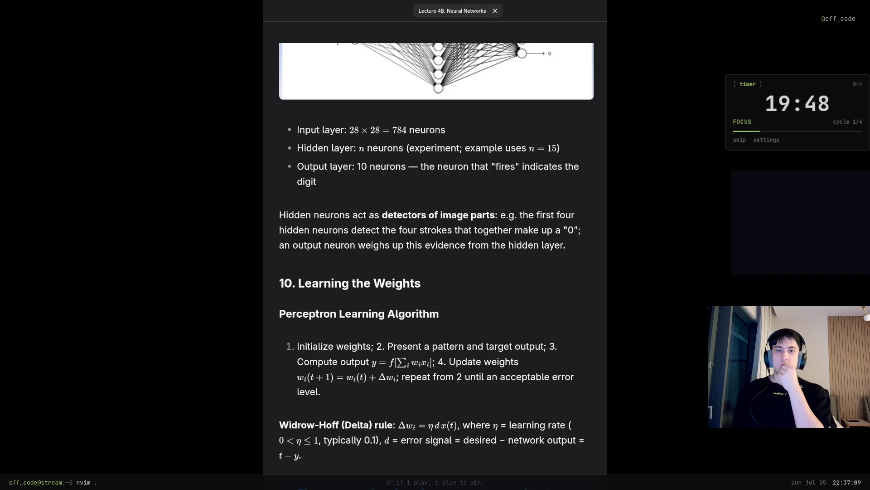
scroll(435, 259, "down", 5)
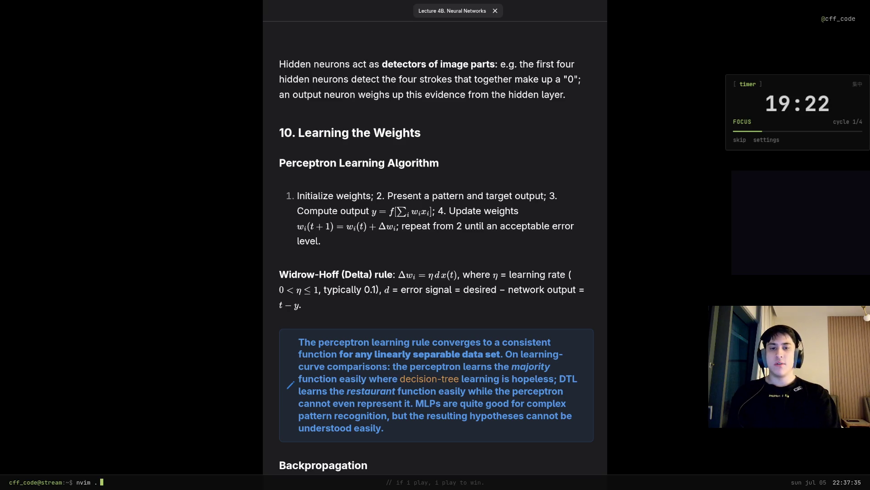
scroll(436, 258, "down", 3)
scroll(436, 259, "down", 1)
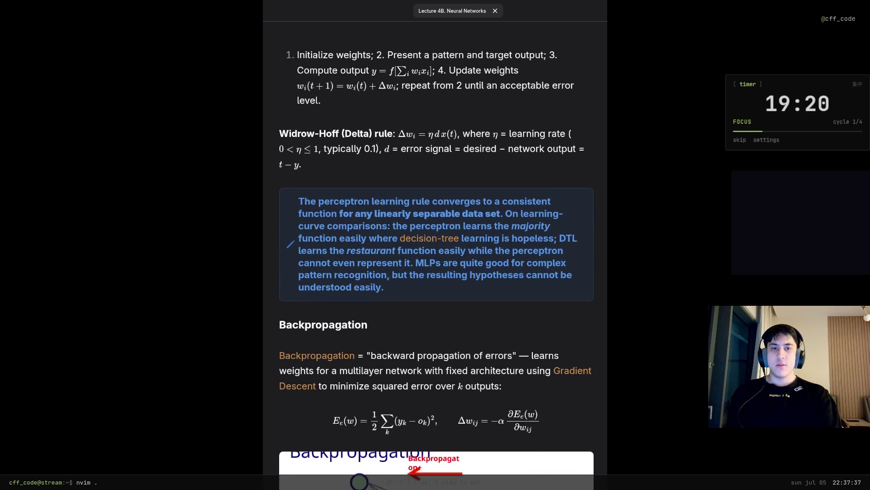
scroll(435, 258, "down", 1)
scroll(436, 258, "down", 1)
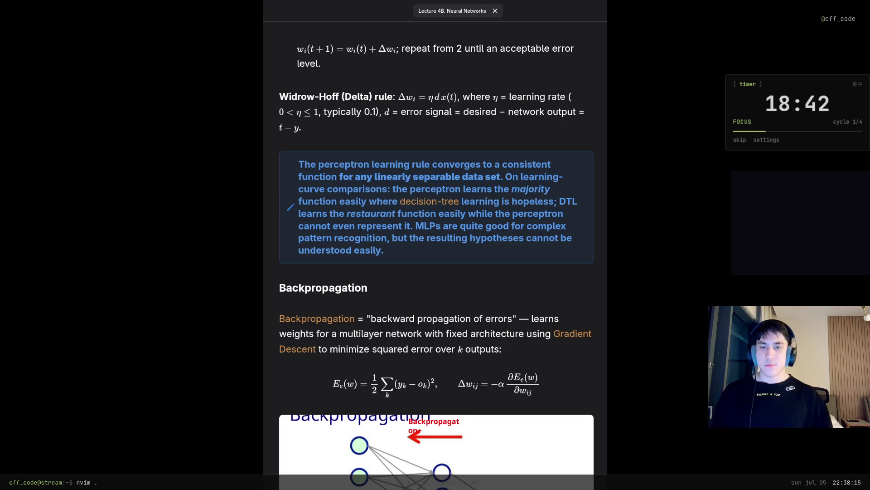
scroll(435, 272, "down", 5)
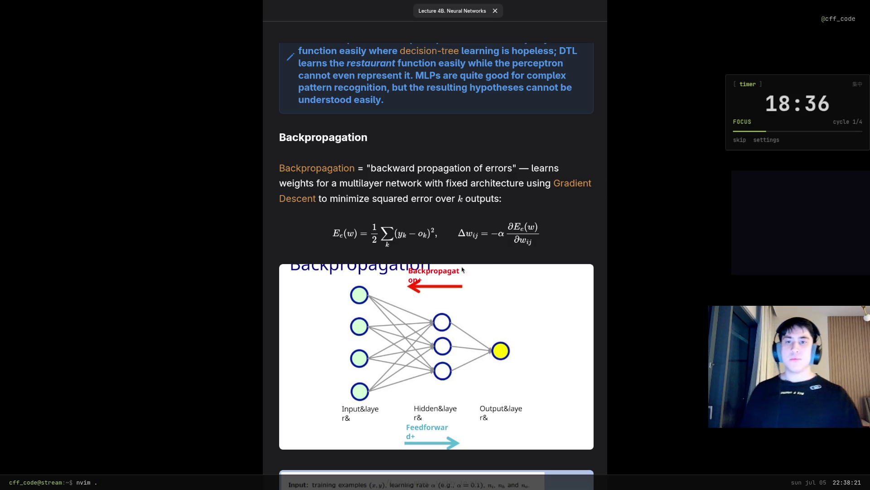
Step: Open the Backpropagation note from the wiki-link in the lecture's Backpropagation section
left_click(317, 168)
scroll(435, 272, "down", 2)
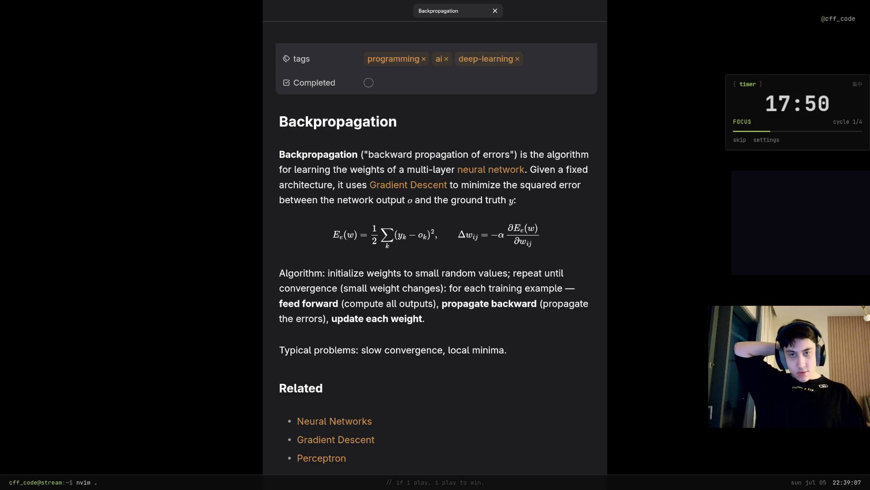
scroll(435, 272, "down", 3)
Step: Navigate back to the Lecture 4B. Neural Networks note at its Backpropagation section
key("Return")
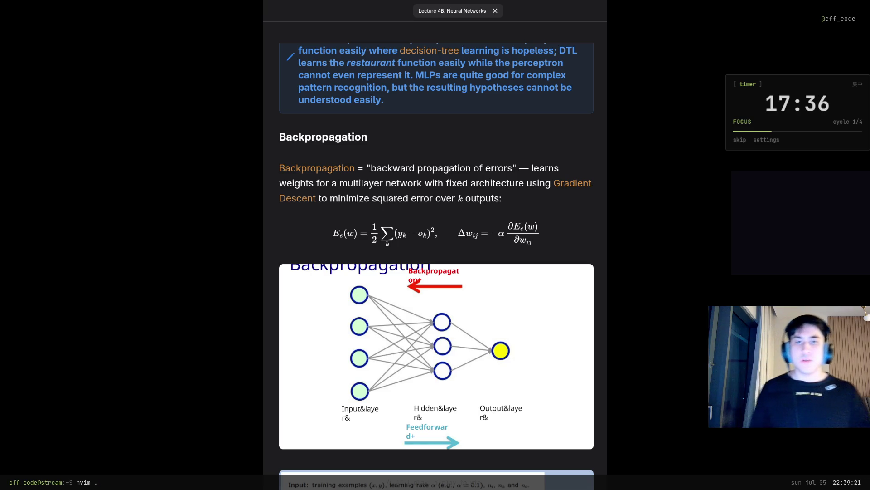
scroll(436, 265, "down", 5)
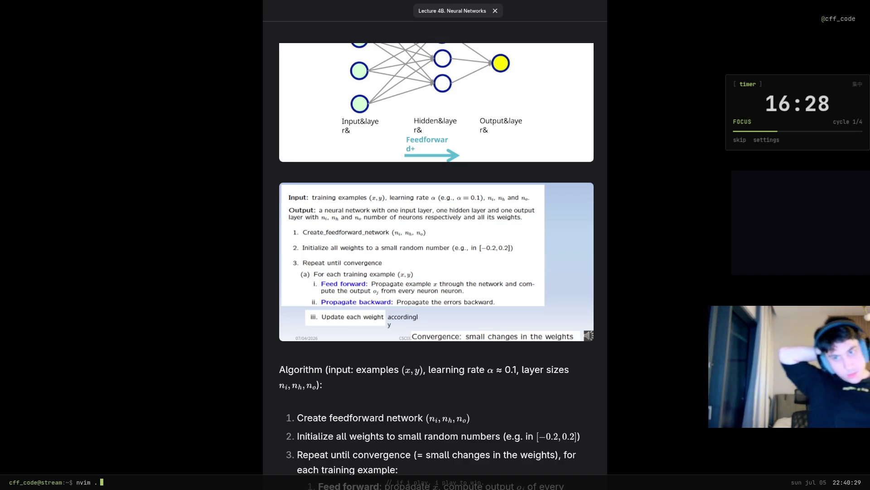
scroll(550, 269, "down", 3)
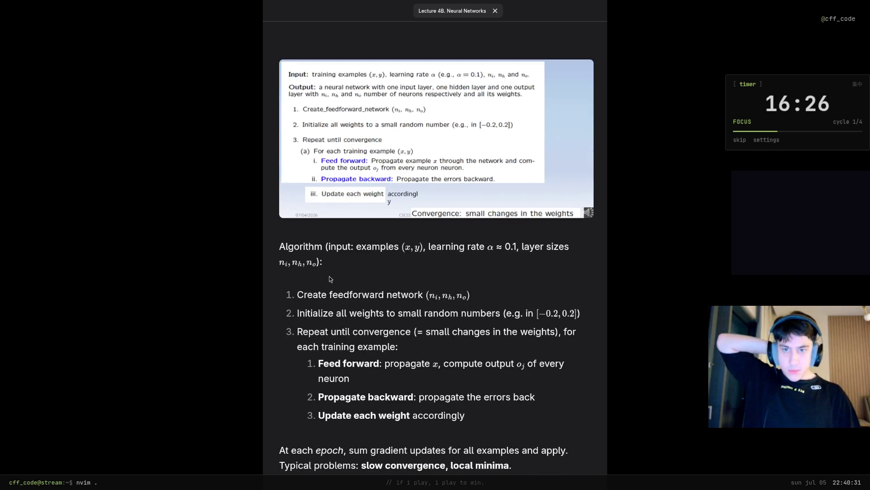
scroll(360, 286, "down", 1)
scroll(374, 369, "down", 2)
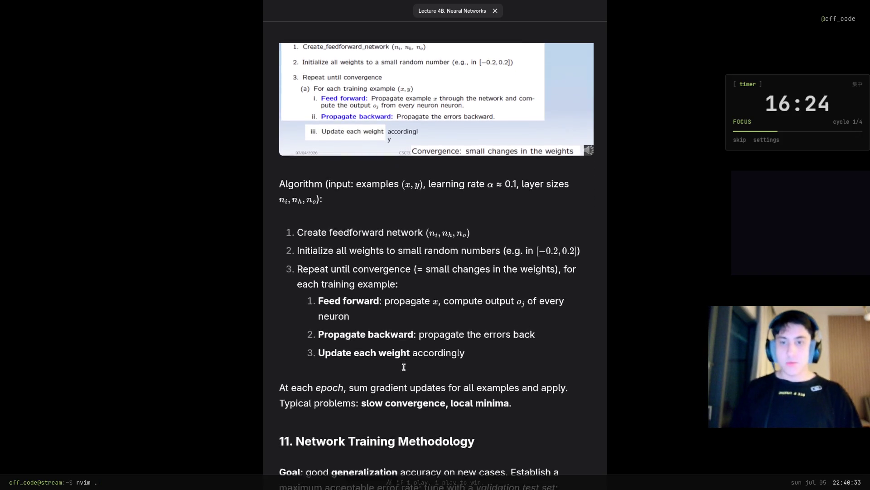
scroll(337, 358, "down", 2)
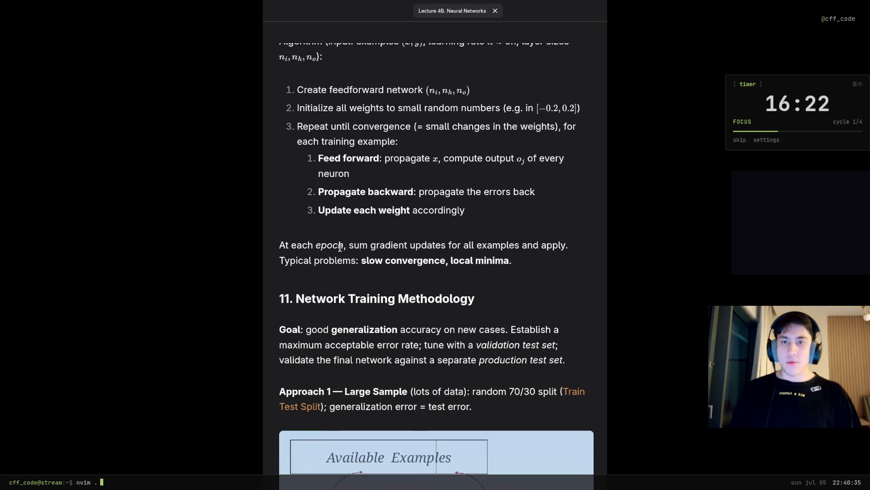
Step: Select the word 'epoch' in the sentence about summing gradient updates
left_click_drag(345, 247, 324, 245)
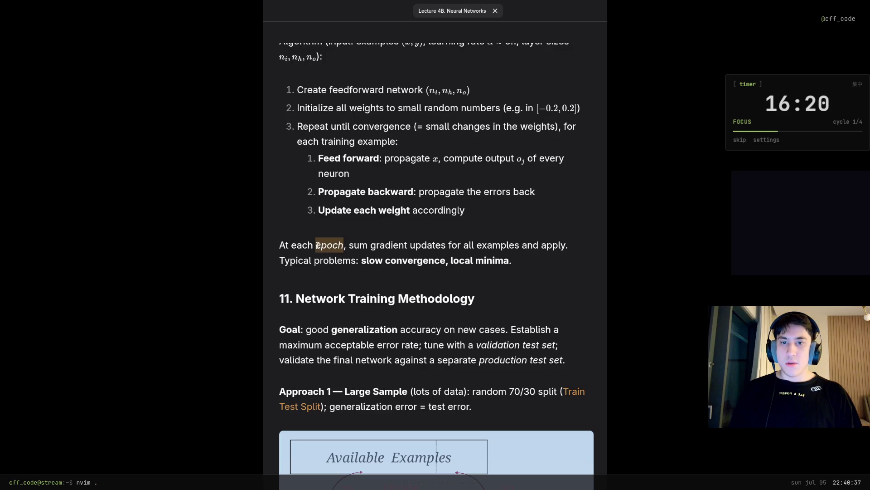
scroll(431, 346, "up", 2)
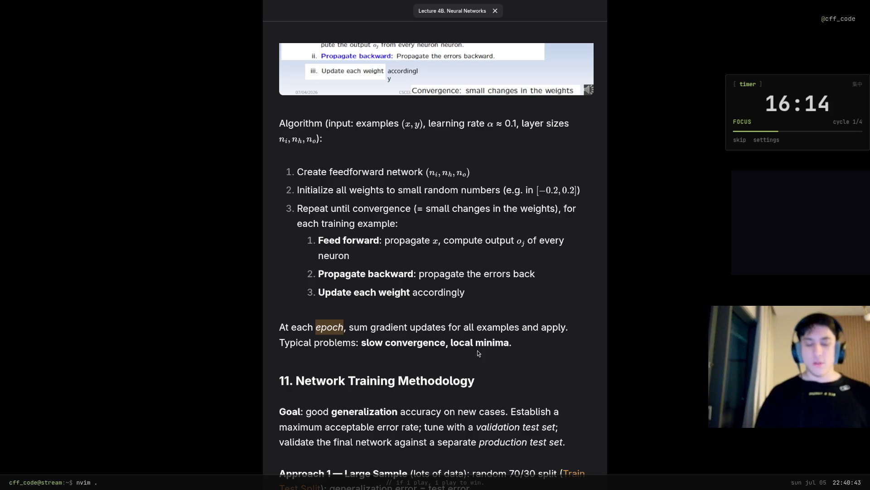
Step: Bring up a terminal tiled beside the Lecture 4B note
key("ctrl+w")
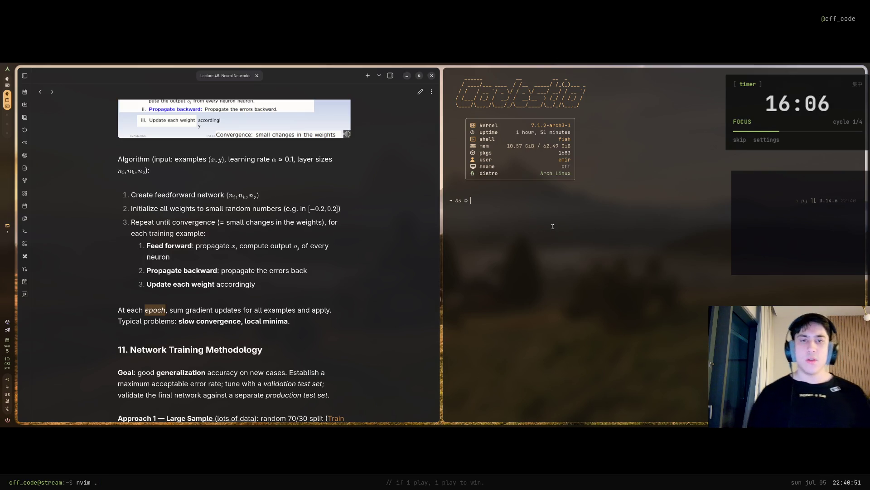
type("claude")
Step: Start a Claude Code session and draft the epoch question, then pull it back for editing
key("Return")
type("what is")
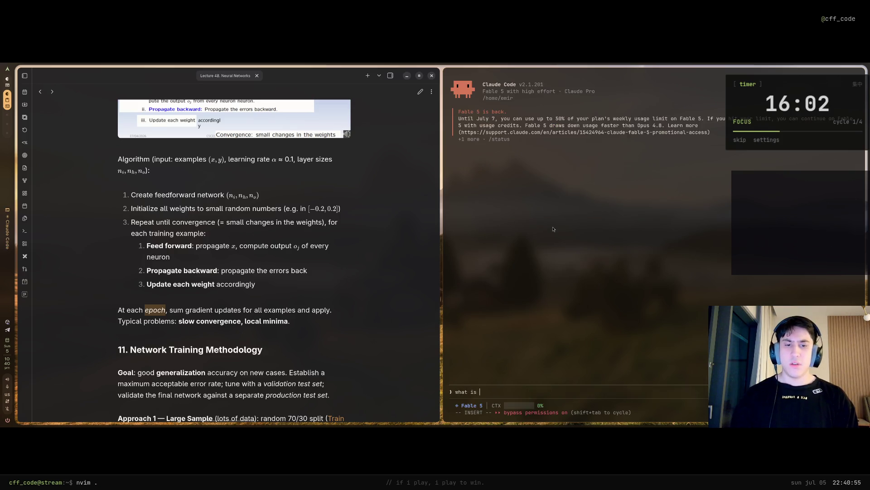
type("epoch's")
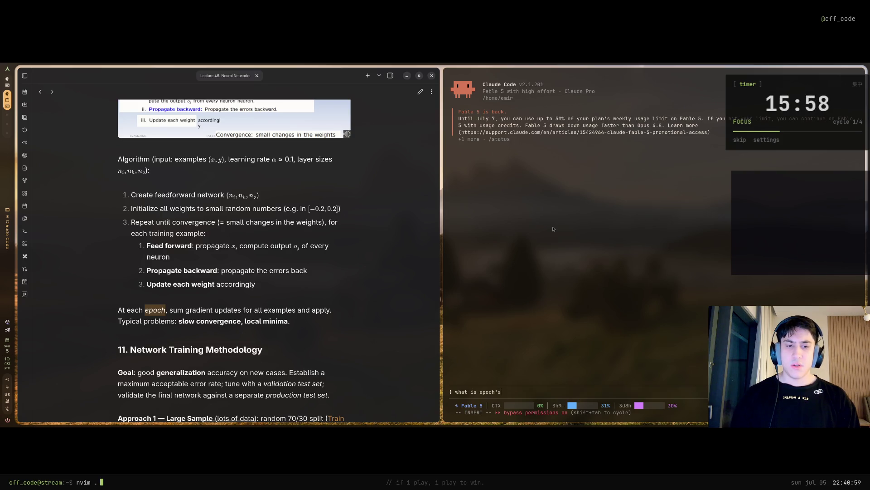
key("BackSpace")
key("Return")
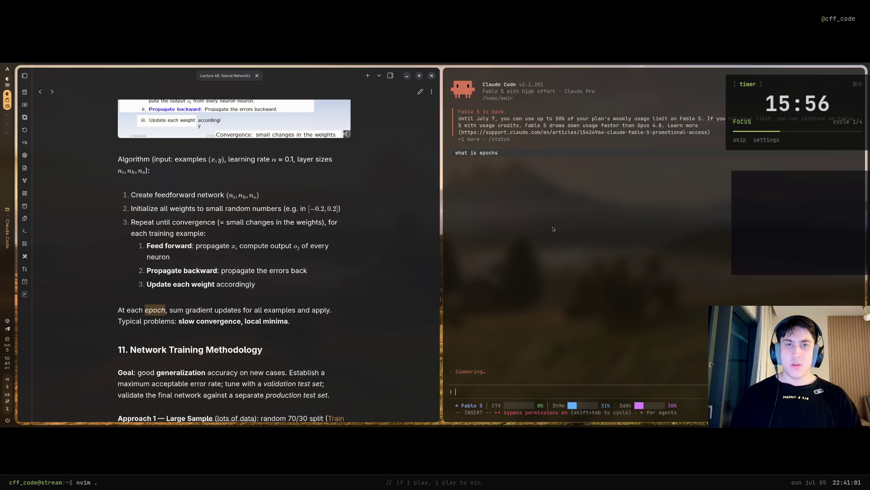
key("Escape")
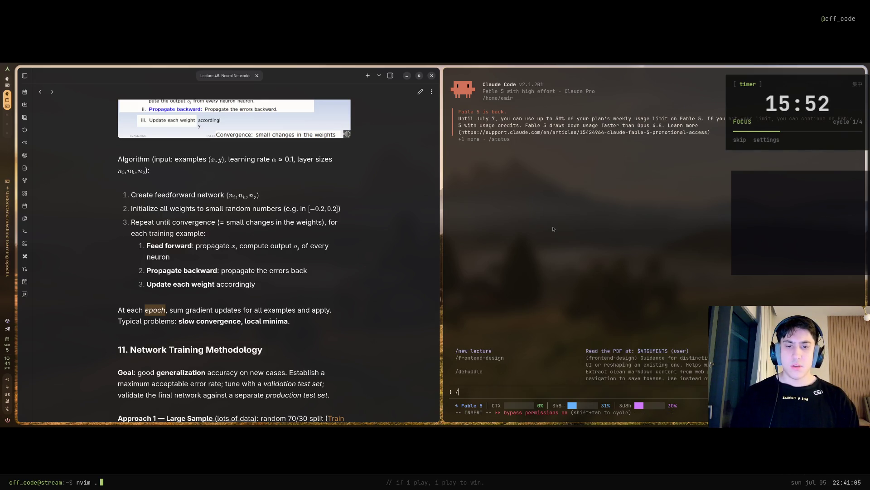
type("/model")
Step: Switch the model to Sonnet 5, send 'epoch' as the question and maximize the chat
key("Return")
key("Return")
type("epoch")
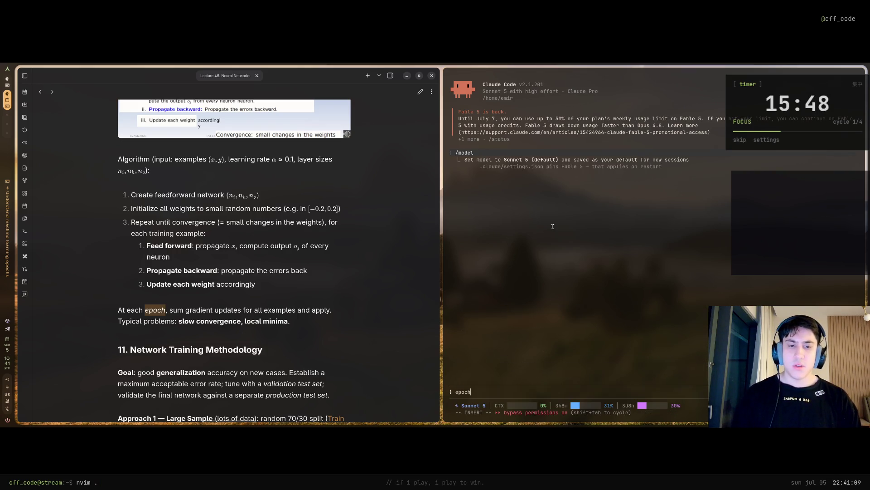
key("Return")
key("super+f")
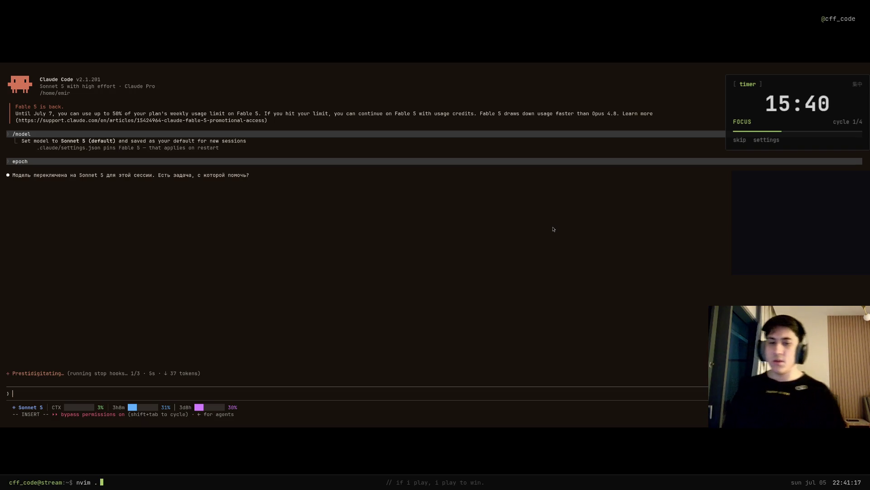
type("epoch")
Step: Ask Claude 'what does epoch mean in ai?' and return to the lecture note after its answer
key("Return")
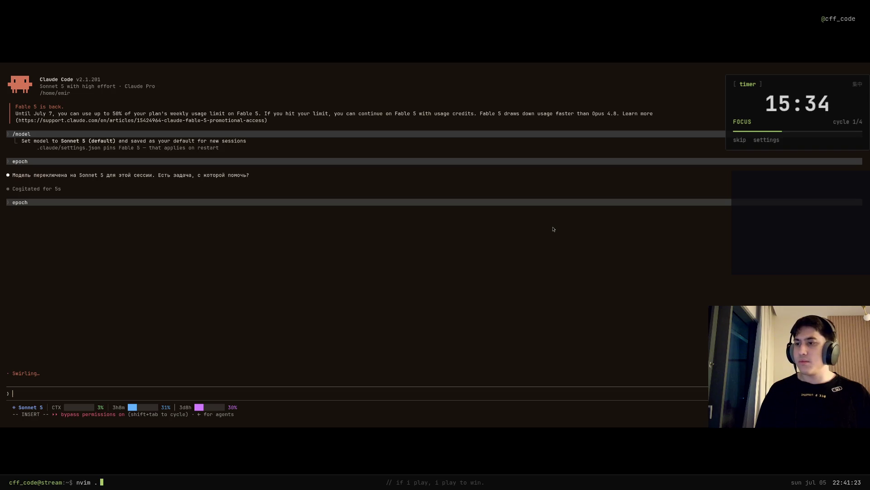
type("яч")
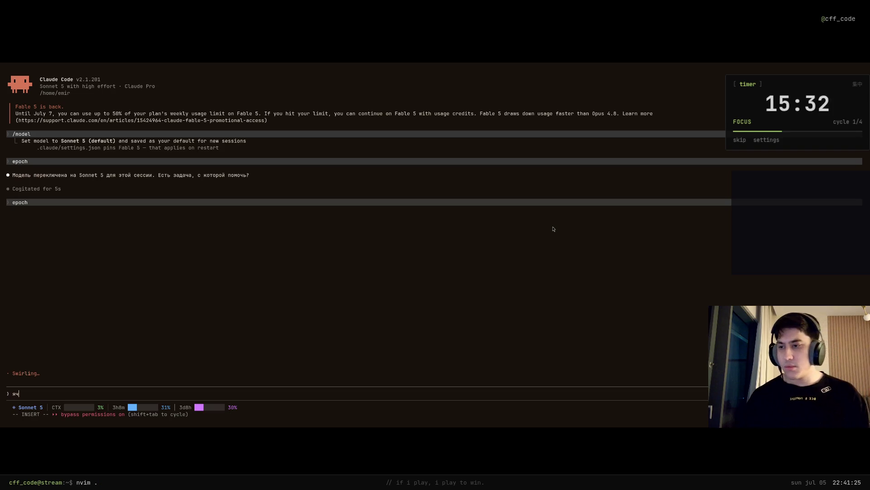
type("то это?")
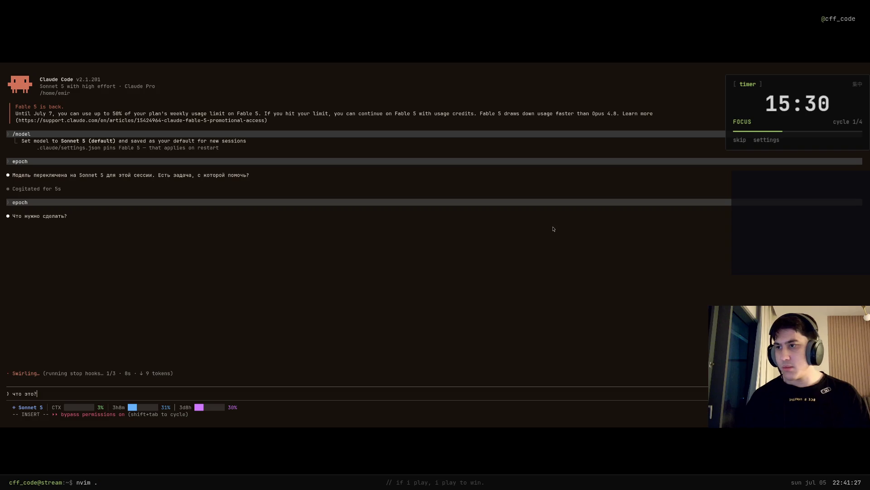
key("BackSpace")
key("BackSpace")
key("BackSpace")
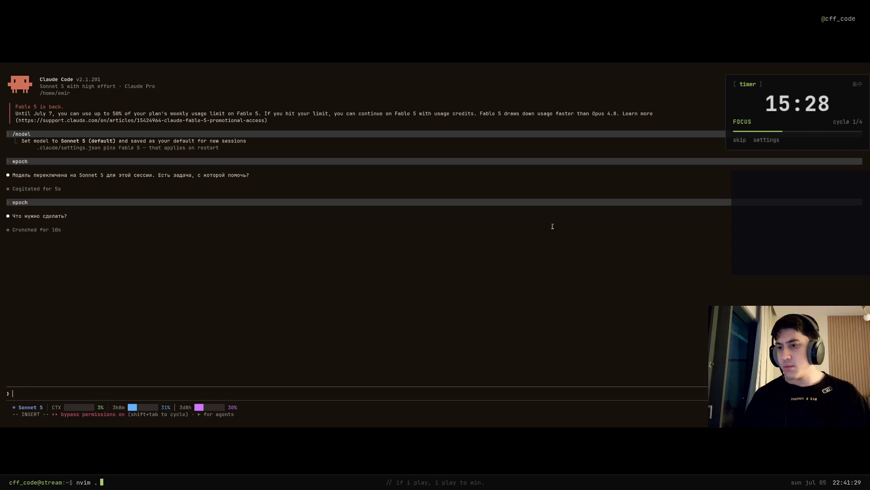
type("we")
type(" does epoch mean")
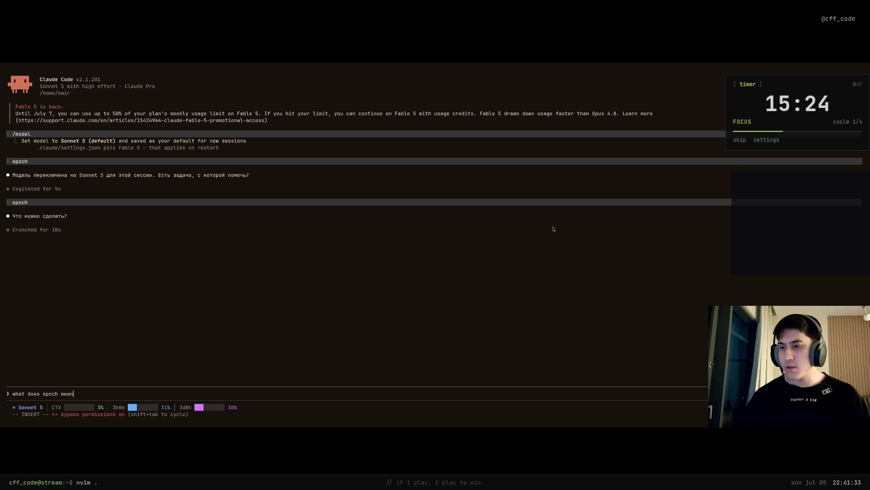
type("ai?")
key("Return")
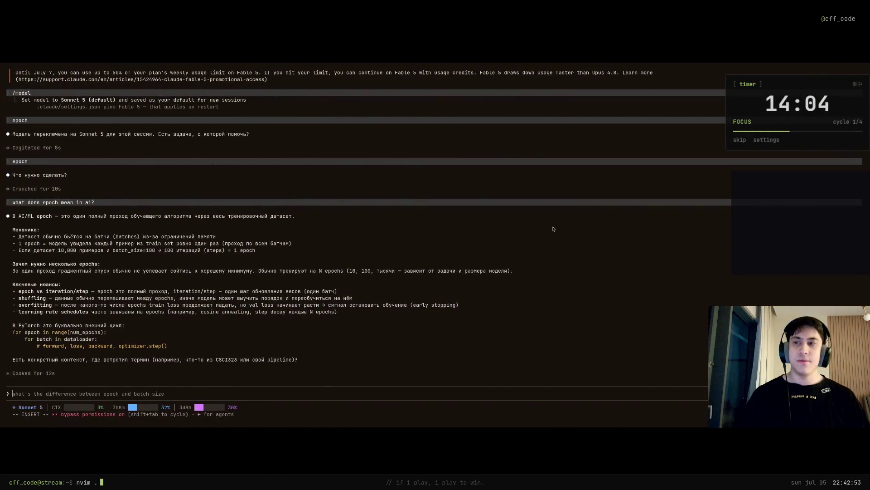
key("alt+Tab")
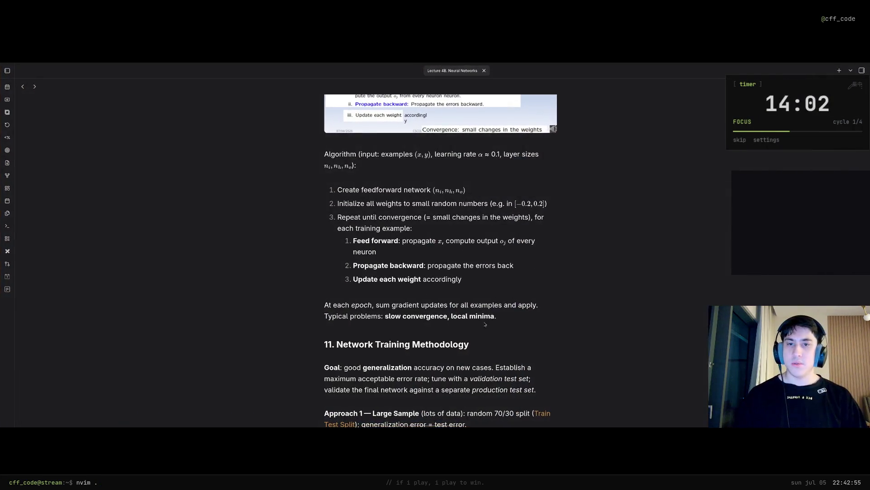
scroll(488, 308, "up", 10)
scroll(408, 353, "down", 3)
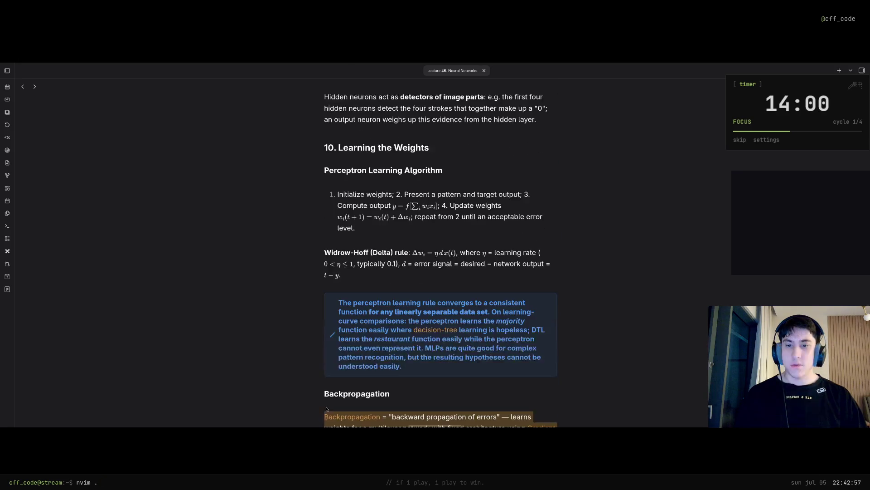
scroll(332, 406, "down", 3)
Step: Copy the Backpropagation heading and its definition paragraph from the note
left_click_drag(490, 269, 325, 223)
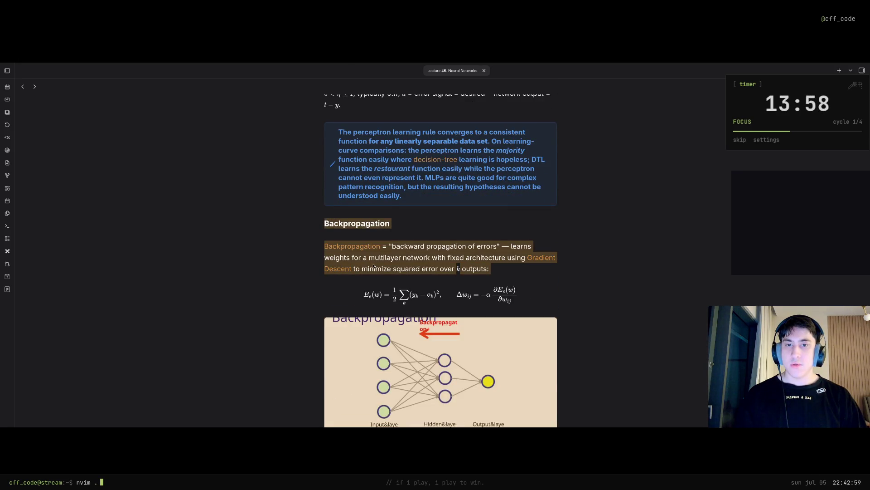
key("super+2")
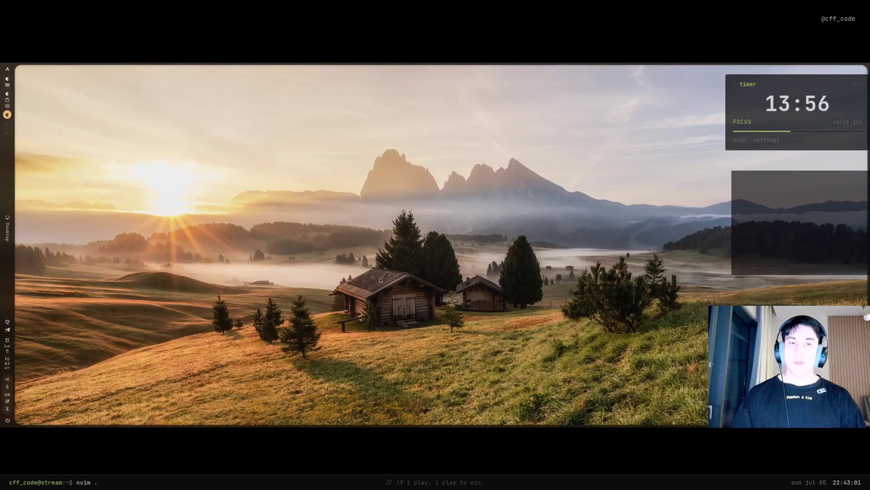
key("super+1")
Step: Show the Claude chat beside the note and send it the copied Backpropagation text
key("super+s")
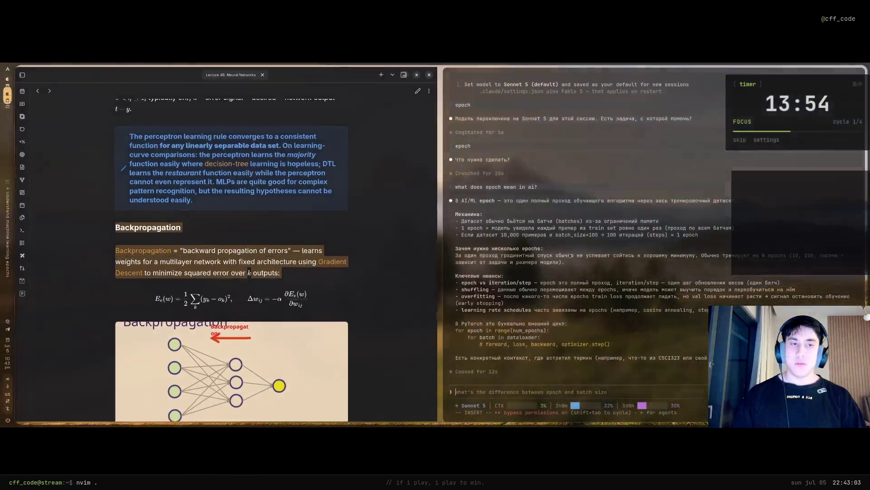
key("ctrl+shift+v")
key("Return")
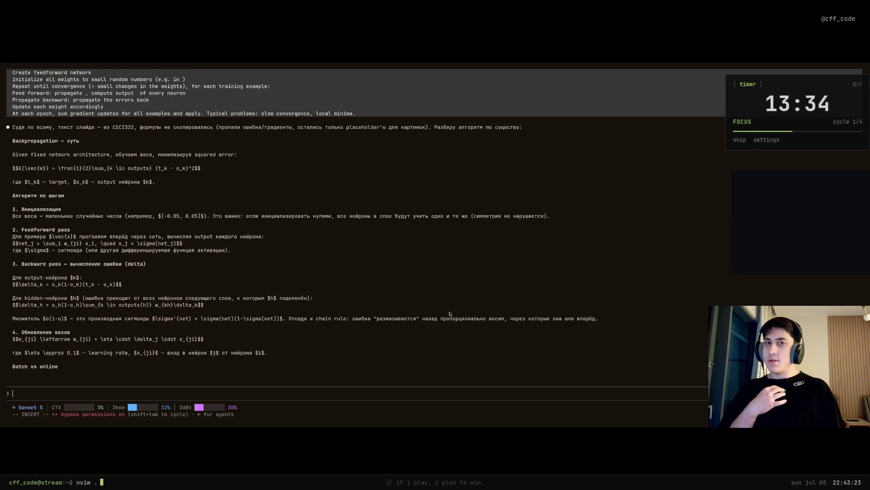
scroll(255, 301, "up", 2)
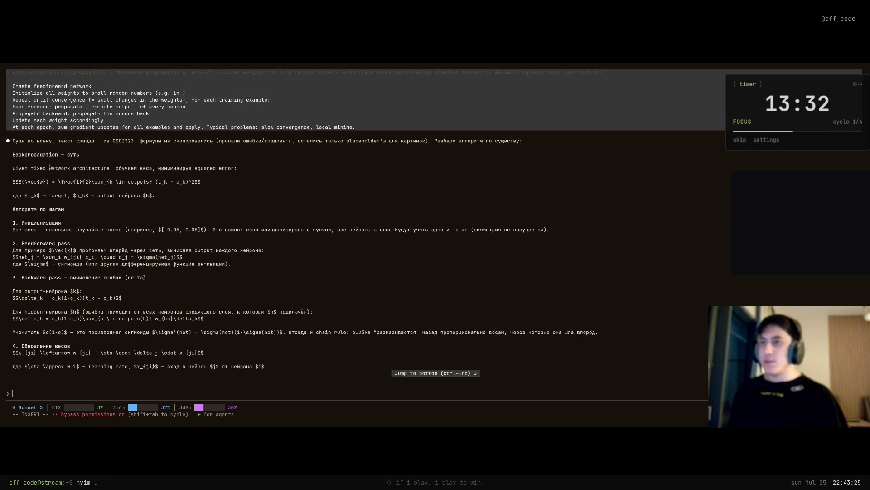
Step: Mark the 'Backpropagation — суть' heading line while rereading Claude's explanation
left_click_drag(78, 156, 5, 156)
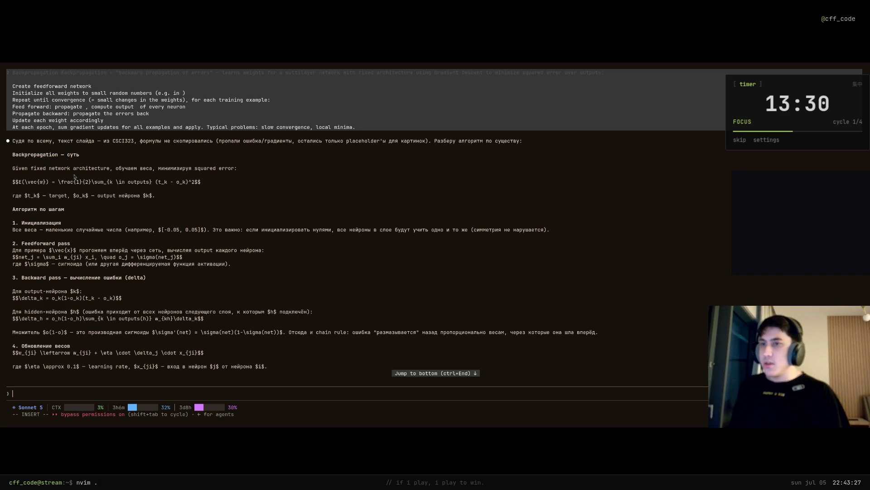
scroll(53, 214, "up", 10)
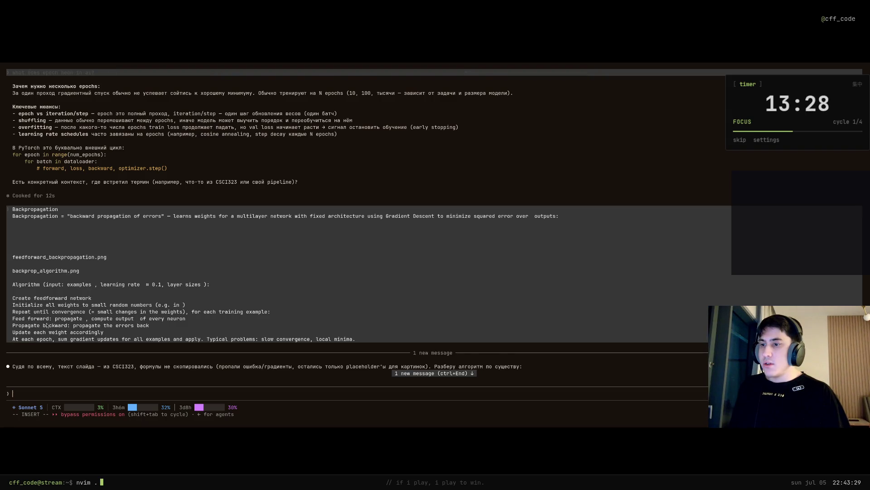
scroll(49, 309, "down", 1)
scroll(50, 308, "down", 4)
scroll(47, 320, "down", 2)
scroll(45, 331, "down", 2)
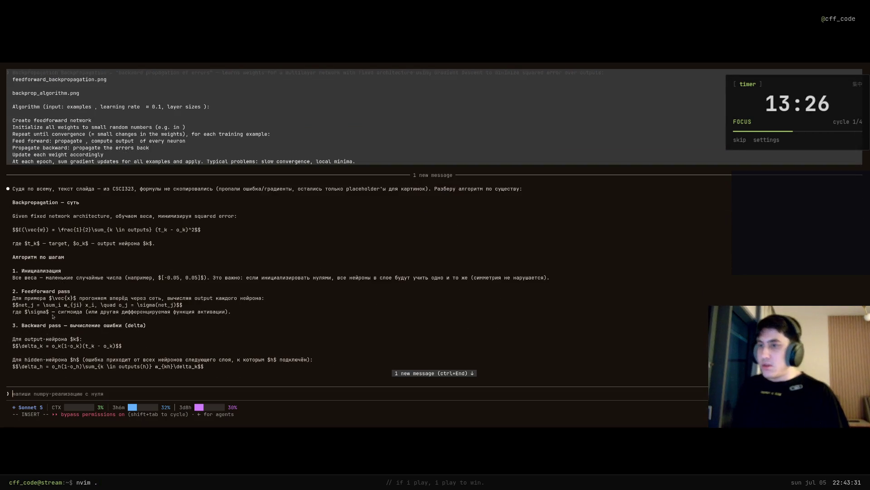
scroll(45, 331, "down", 1)
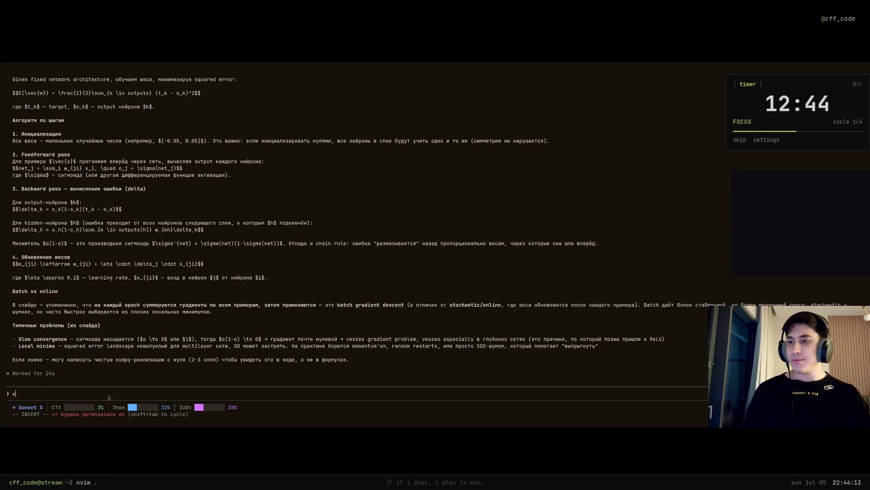
type("не совсем понял разн")
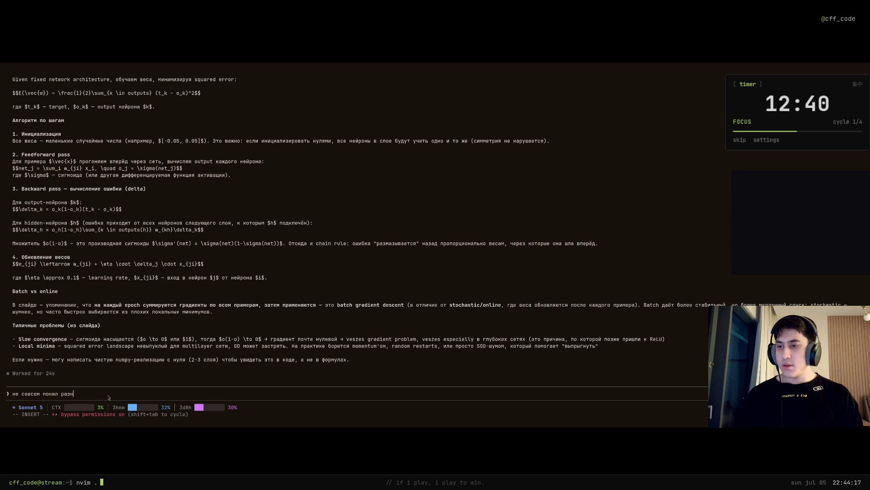
type("ицу между ba")
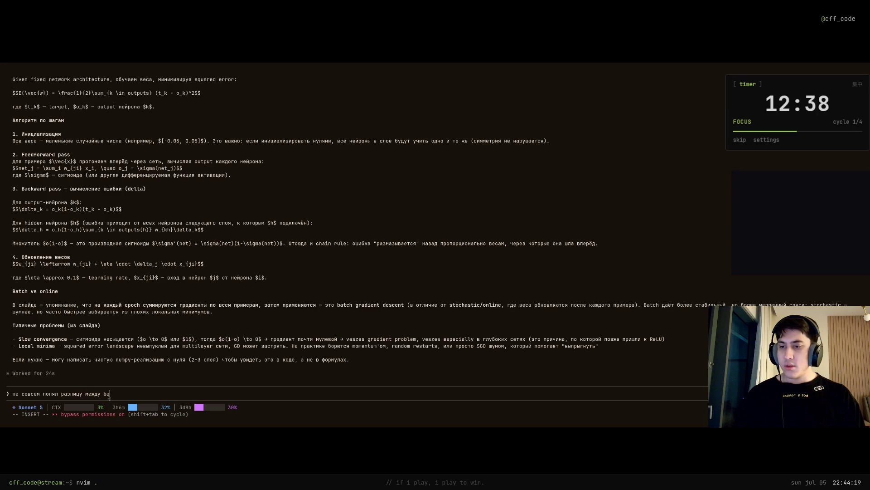
type(" о")
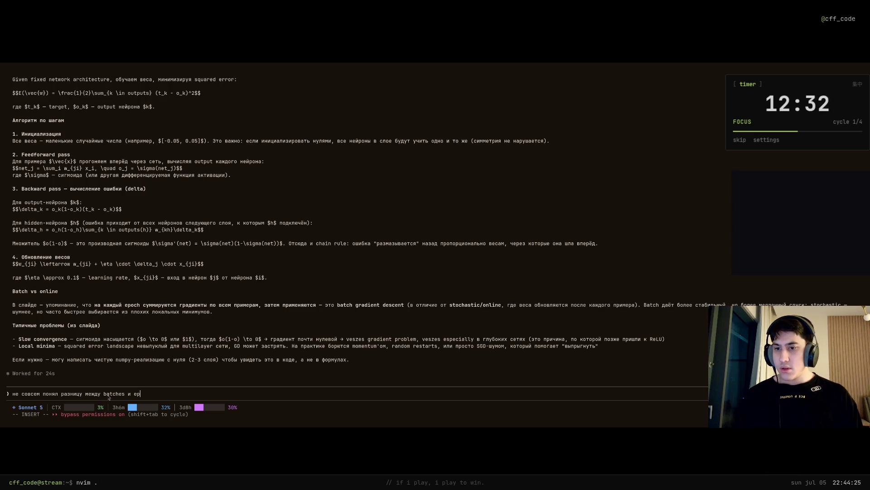
type("hoes")
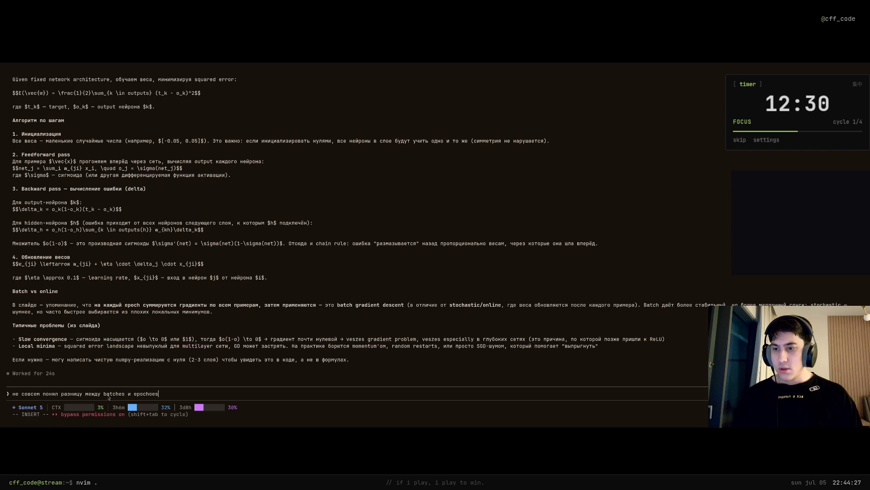
Step: Ask Claude about batches versus epochs, fixing 'epoch' via clipboard history
key("ctrl+w")
key("super+v")
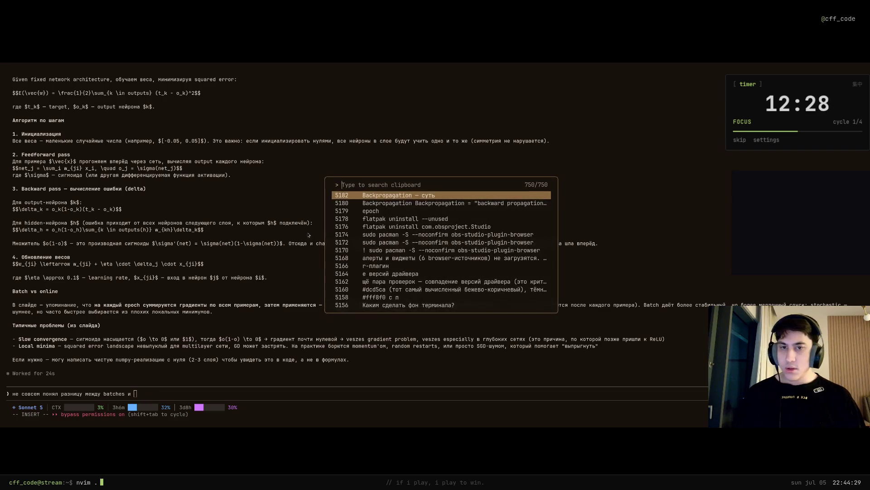
key("Escape")
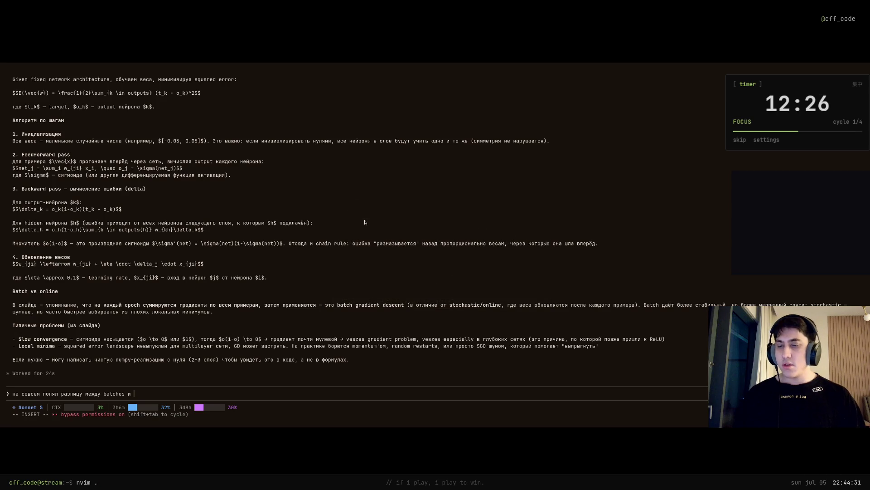
key("Return")
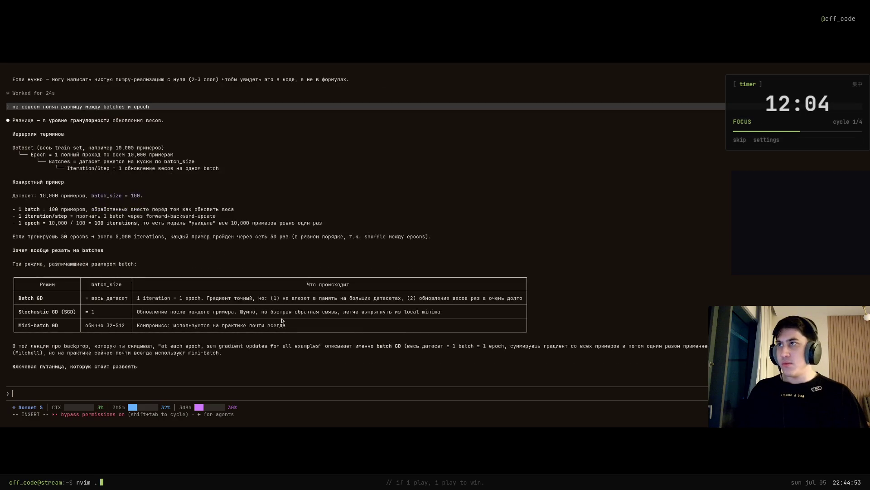
type("epoch")
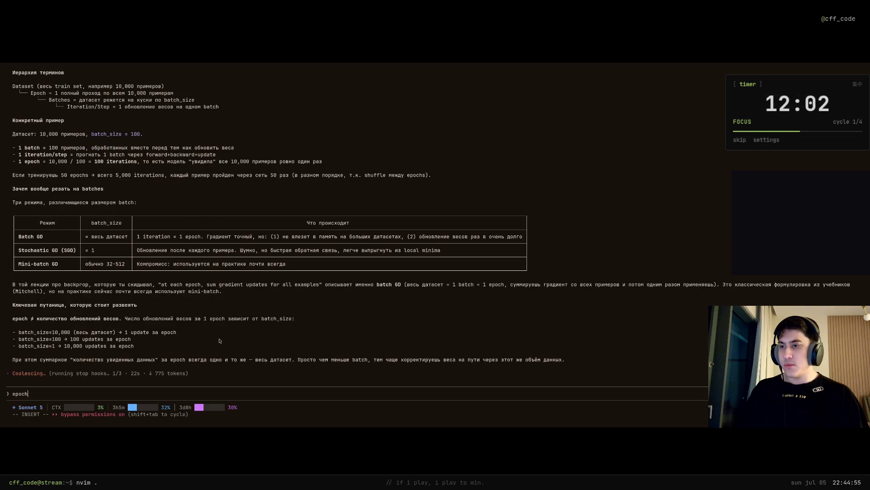
scroll(219, 340, "up", 2)
scroll(245, 326, "up", 1)
scroll(286, 306, "up", 1)
scroll(329, 286, "up", 3)
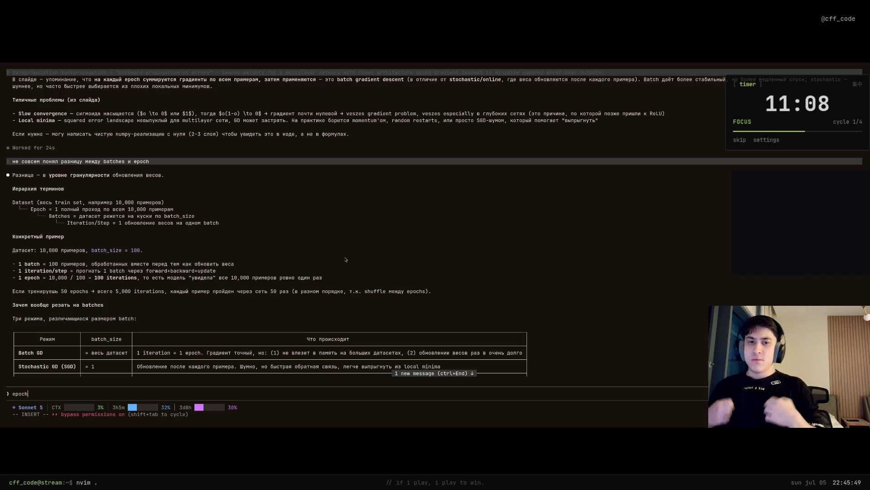
scroll(306, 261, "down", 2)
scroll(259, 263, "down", 1)
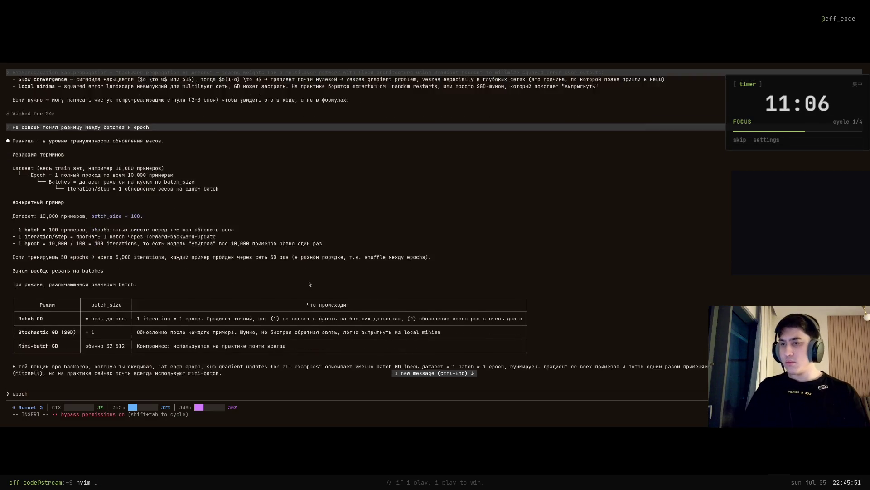
scroll(218, 265, "down", 1)
scroll(219, 265, "down", 1)
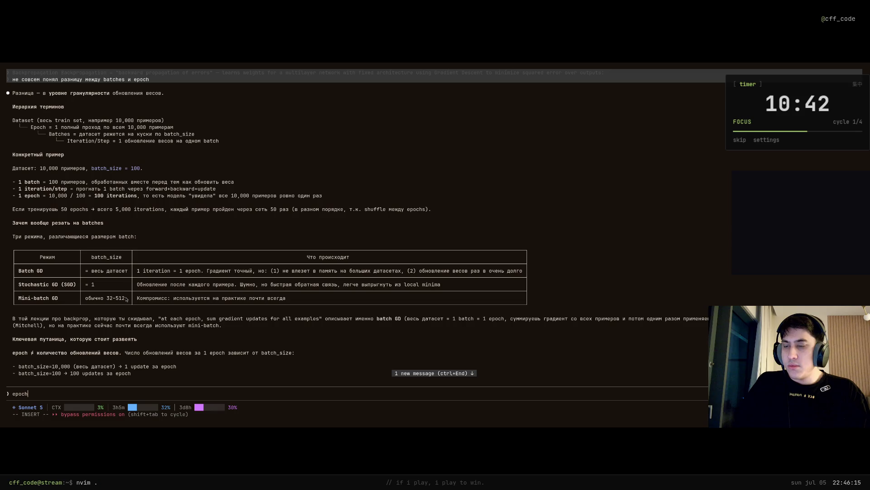
scroll(126, 297, "down", 3)
scroll(127, 297, "down", 2)
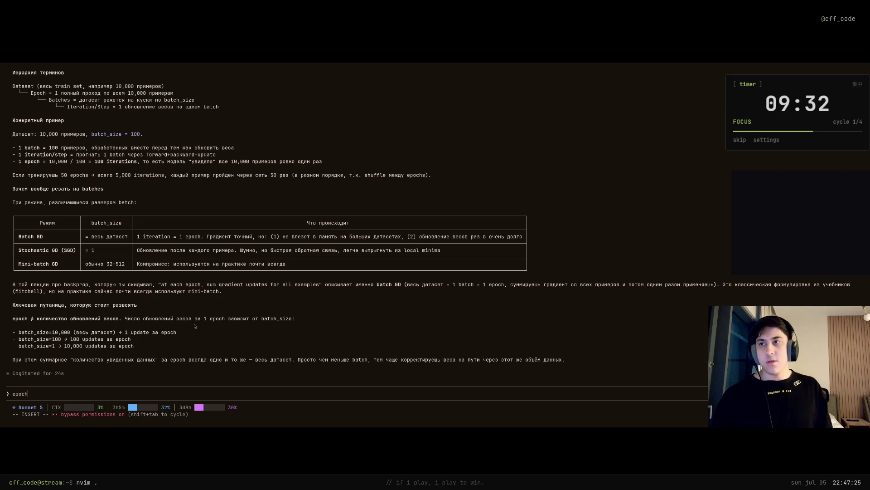
Step: Bring the Obsidian lecture note back to fill the screen after the answer
key("super+Tab")
key("super+Return")
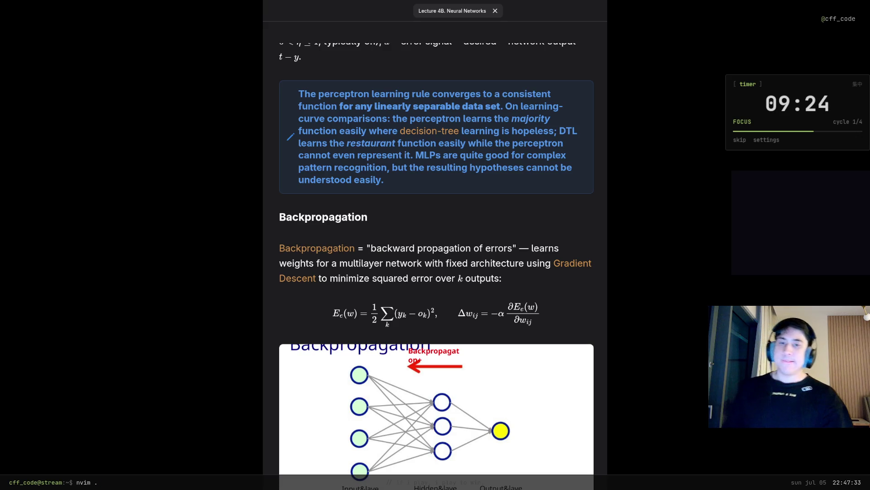
scroll(435, 272, "down", 3)
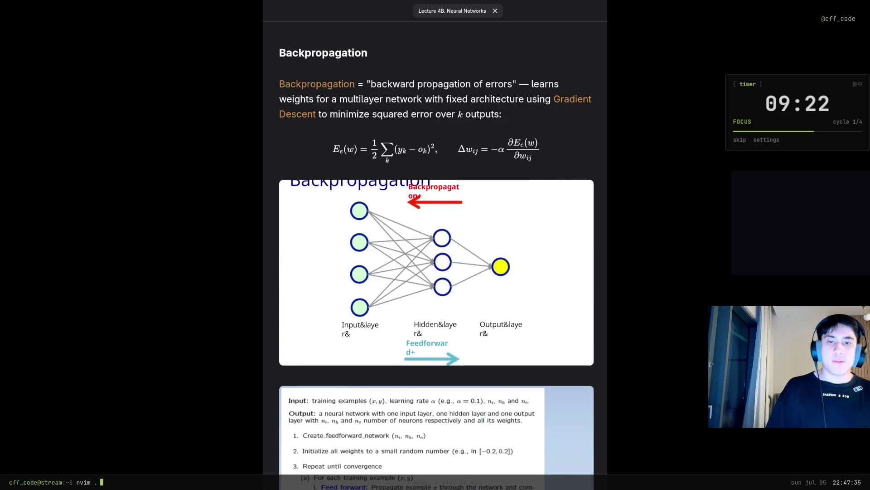
scroll(436, 271, "down", 3)
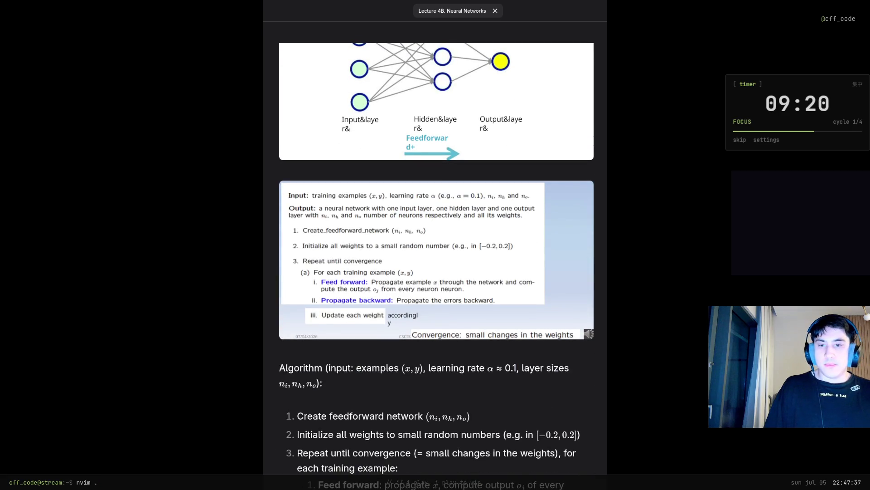
scroll(435, 272, "down", 4)
scroll(435, 272, "down", 4)
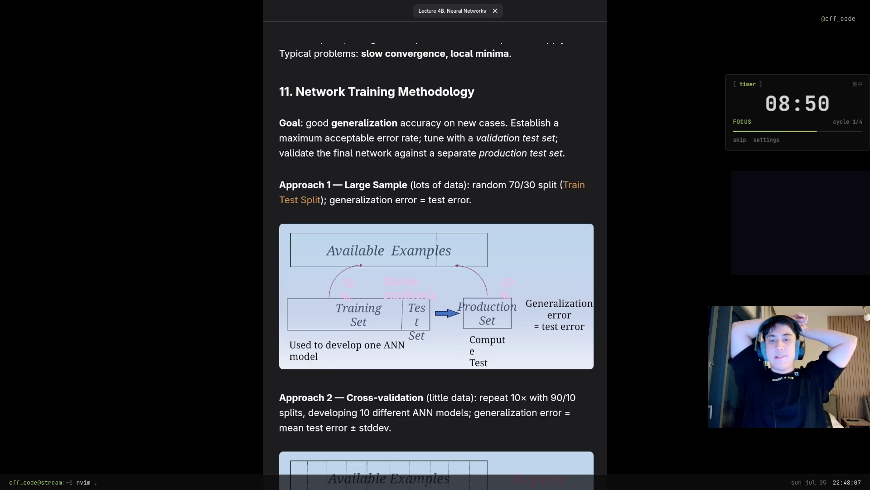
scroll(436, 258, "down", 1)
scroll(435, 258, "down", 2)
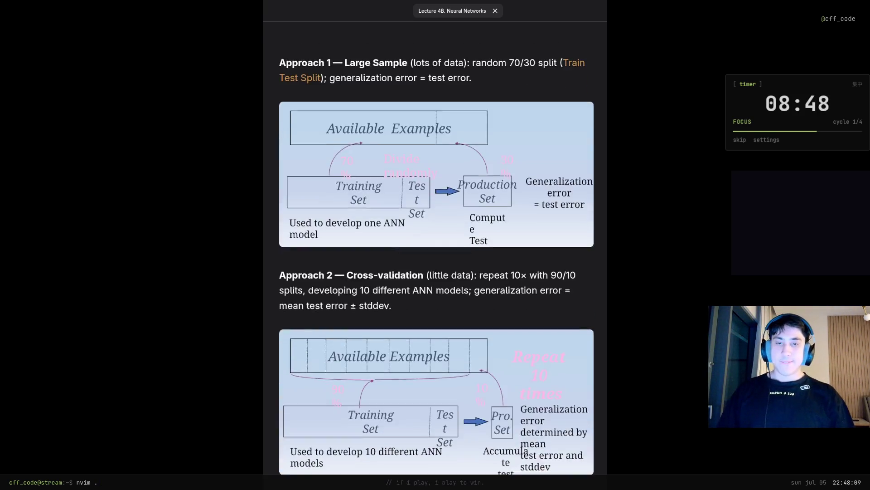
scroll(436, 258, "down", 3)
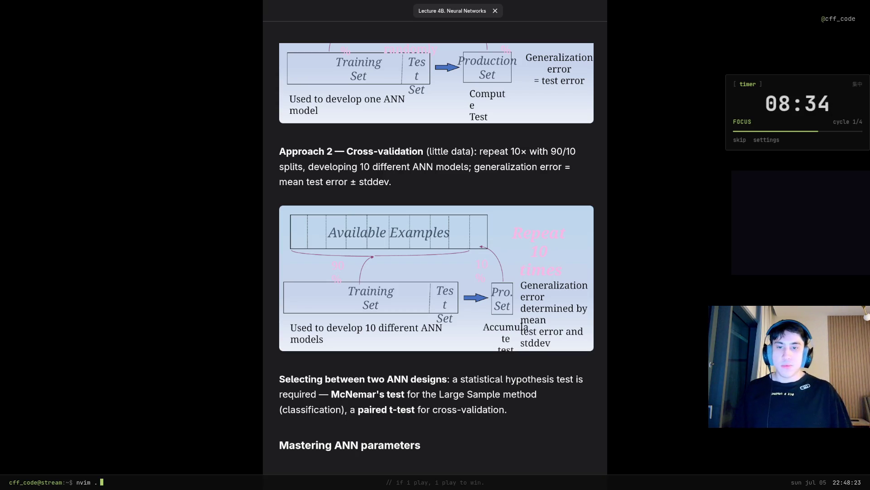
scroll(435, 245, "down", 3)
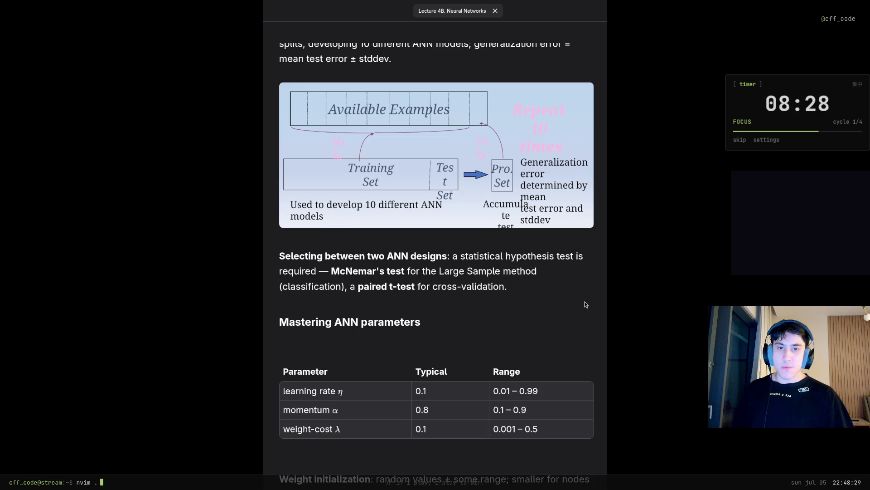
scroll(585, 303, "down", 4)
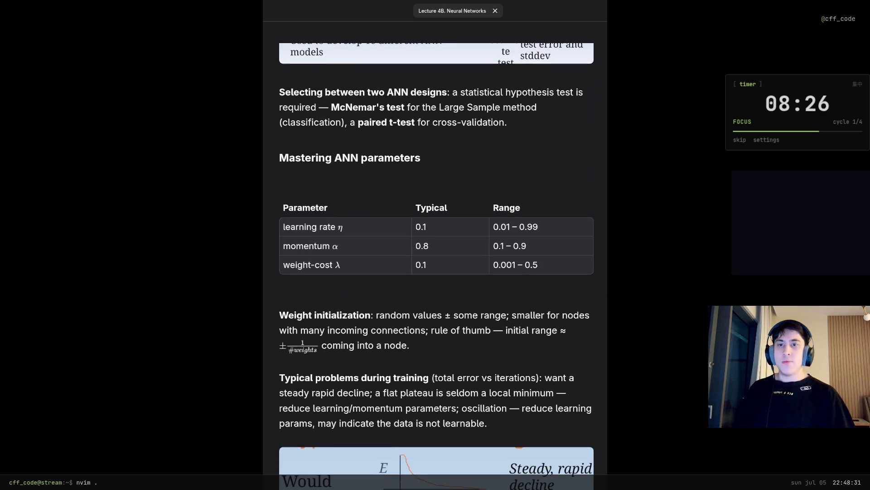
scroll(436, 272, "down", 2)
scroll(436, 272, "down", 2)
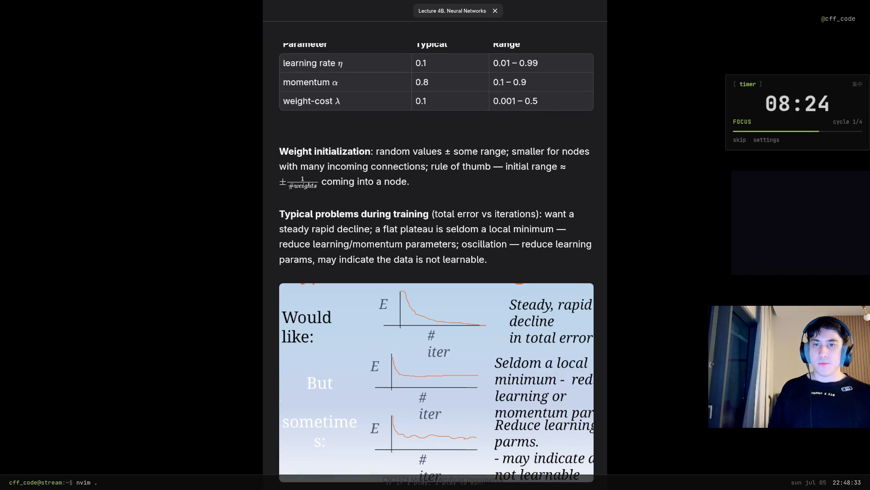
scroll(435, 272, "down", 3)
scroll(436, 272, "down", 3)
scroll(436, 272, "down", 2)
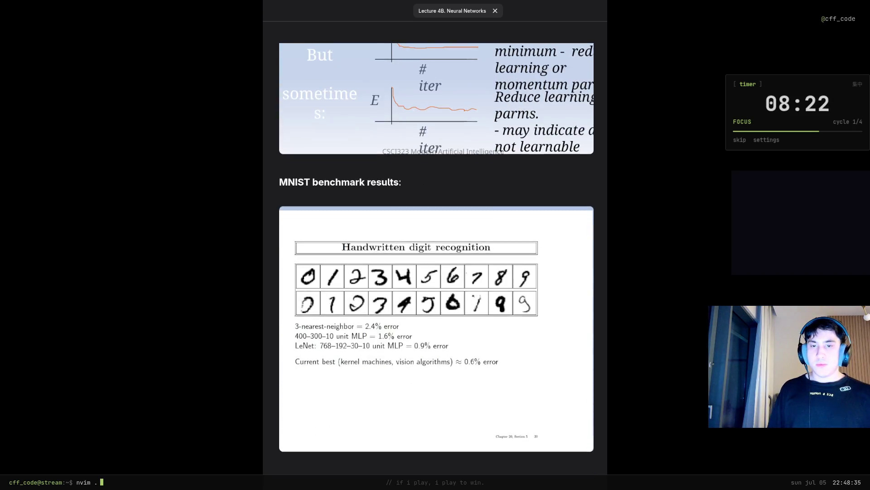
scroll(436, 272, "down", 4)
scroll(436, 272, "down", 4)
scroll(435, 272, "down", 2)
scroll(436, 272, "down", 2)
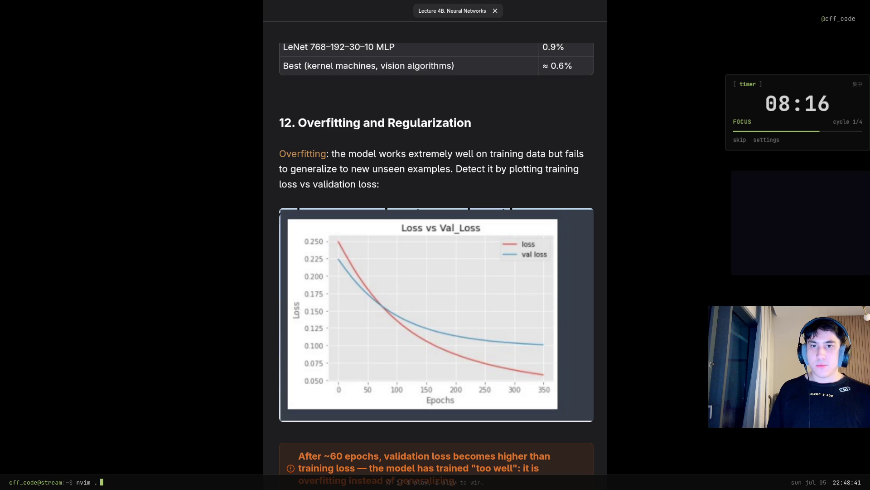
scroll(435, 272, "down", 1)
scroll(436, 272, "down", 3)
scroll(436, 272, "down", 2)
scroll(436, 272, "down", 5)
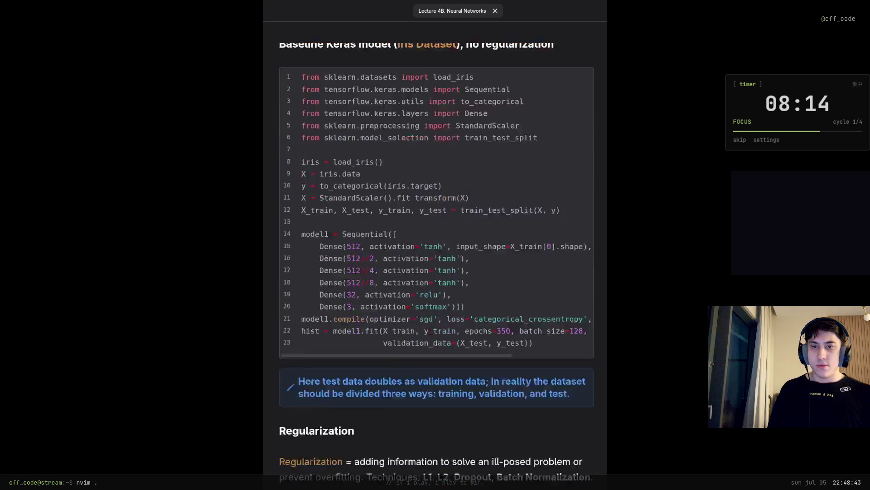
scroll(435, 272, "down", 4)
scroll(436, 272, "down", 5)
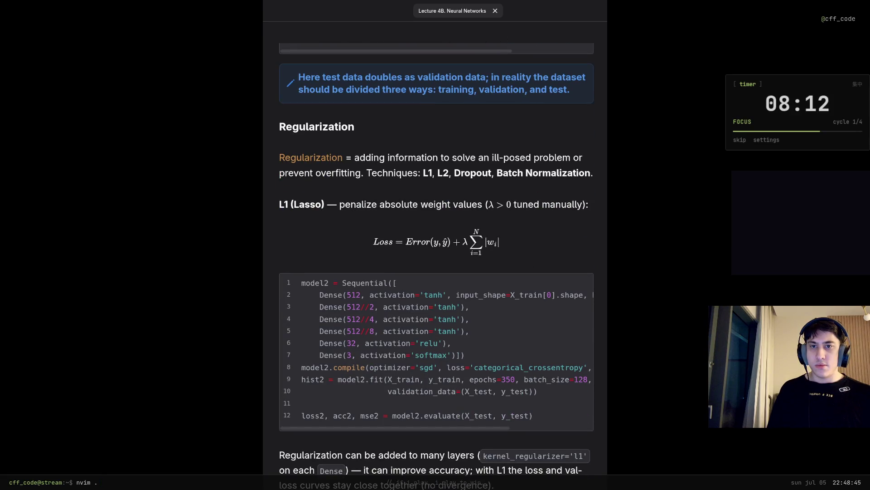
scroll(518, 286, "down", 1)
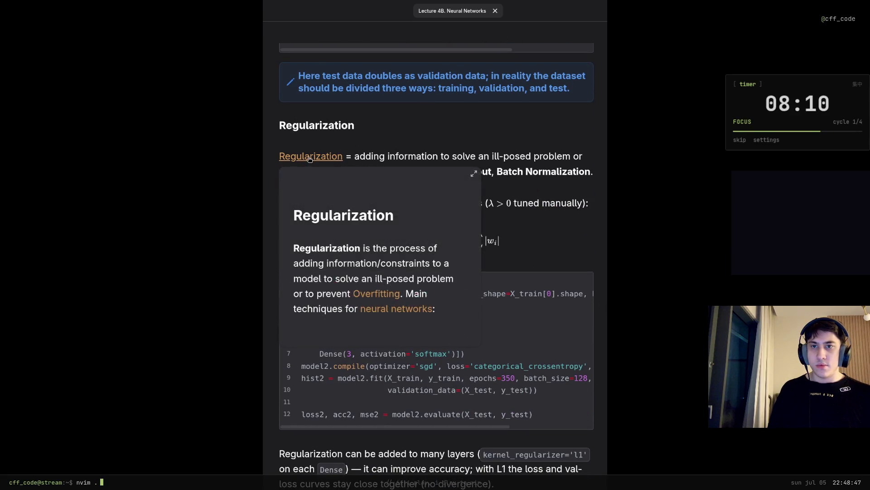
left_click(307, 157)
scroll(306, 156, "down", 3)
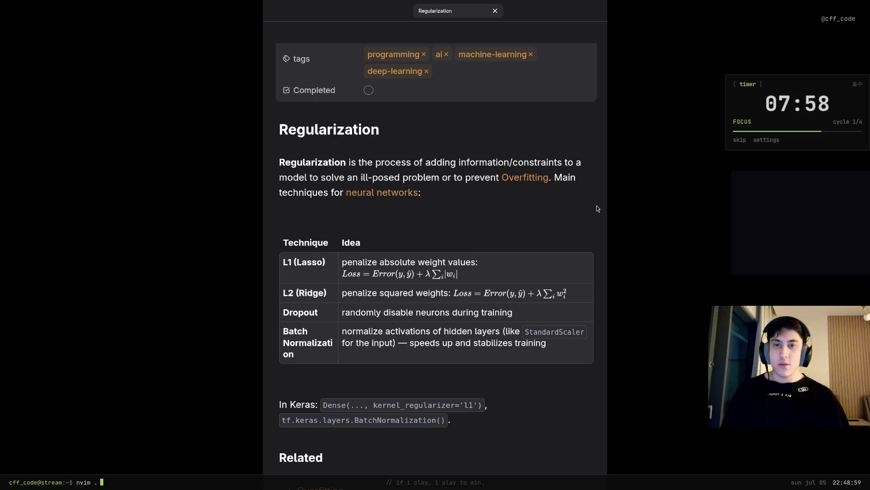
scroll(435, 272, "down", 3)
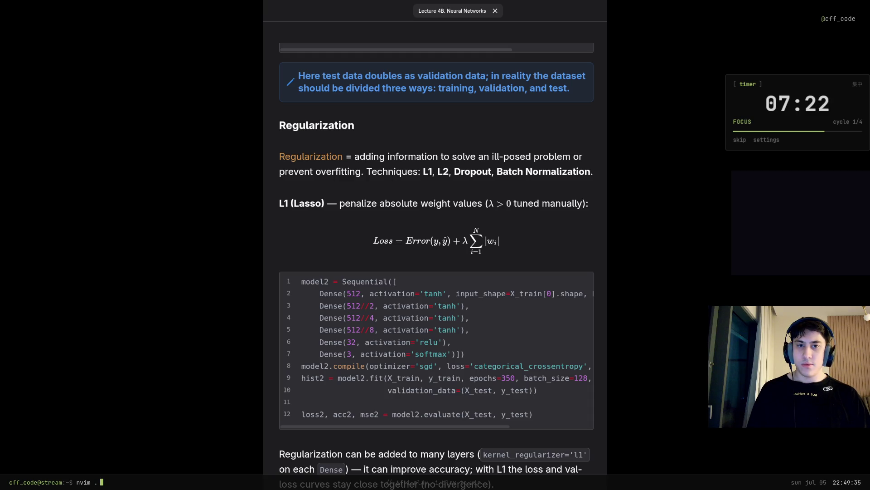
scroll(437, 266, "down", 3)
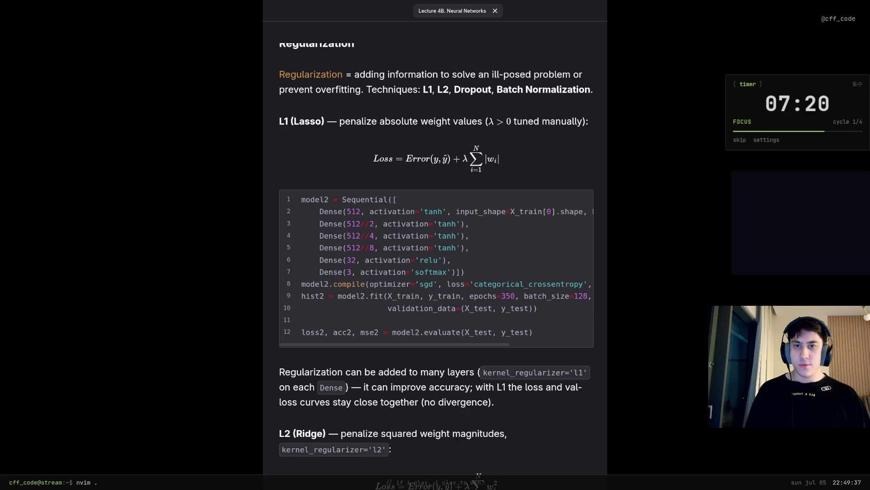
scroll(437, 266, "down", 6)
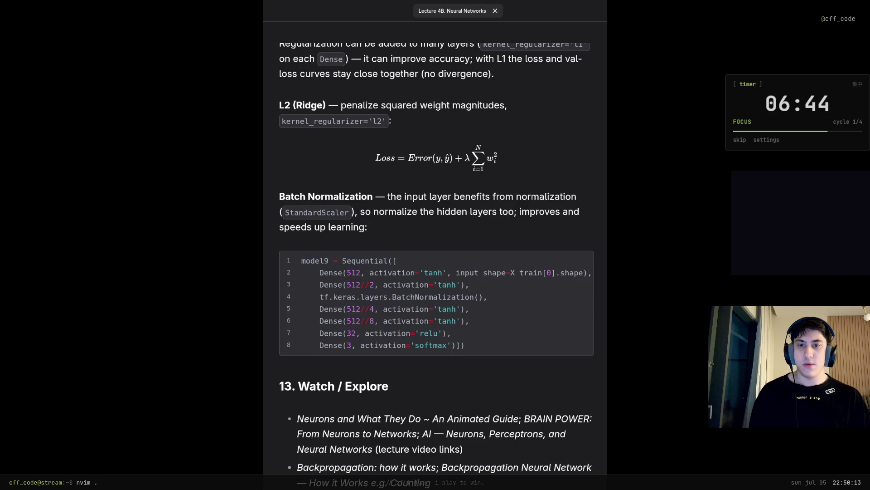
scroll(436, 272, "down", 5)
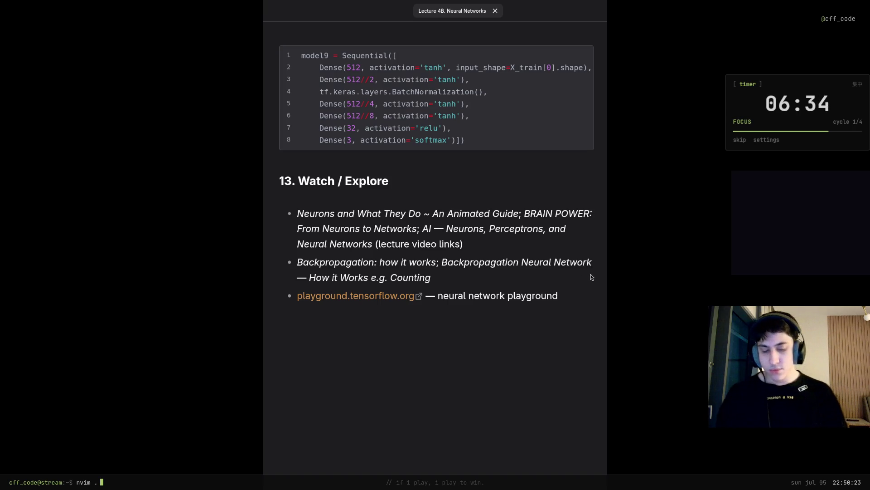
Step: Close the Neural Networks lecture note after reading to its end
key("Escape")
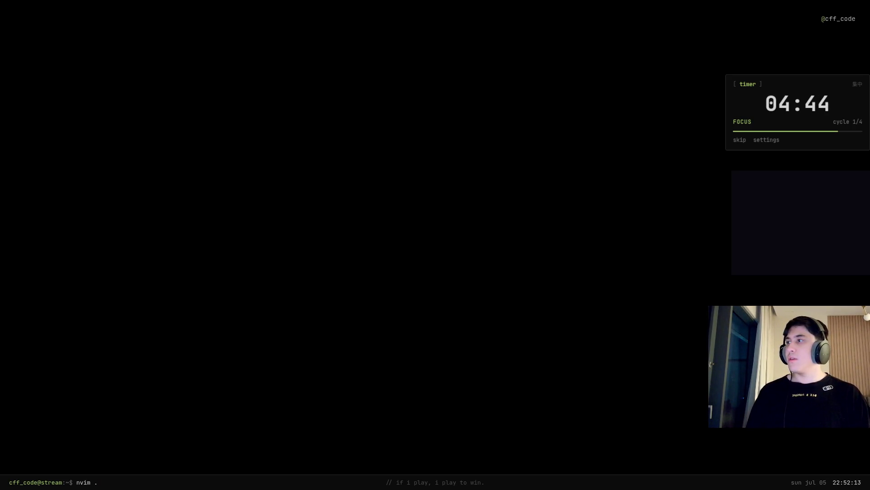
Step: Confirm the Claude Code trust prompt before moving to the terminal-and-browser workspace
key("Return")
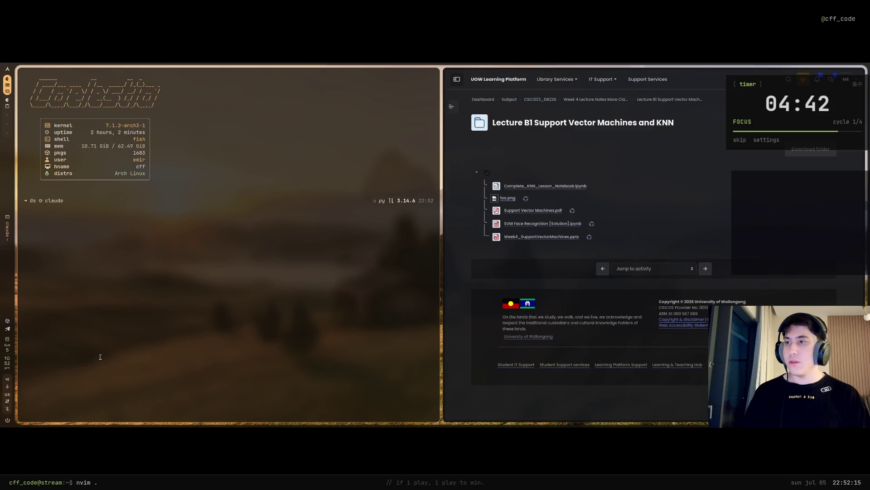
Step: Exit Claude Code and cd through Documents and Github into the Crazy Vault folder
key("ctrl+c")
key("ctrl+c")
type("co")
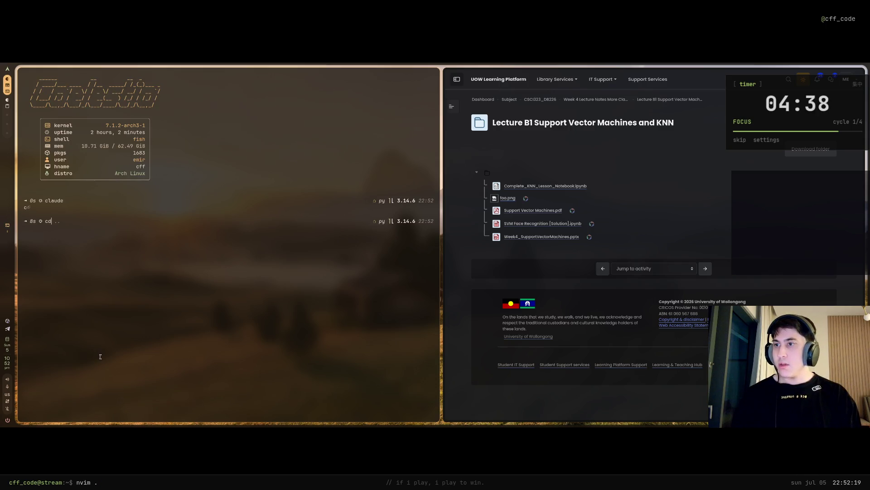
type("Documents/")
key("Return")
type("cd Github/")
key("Return")
type("cd")
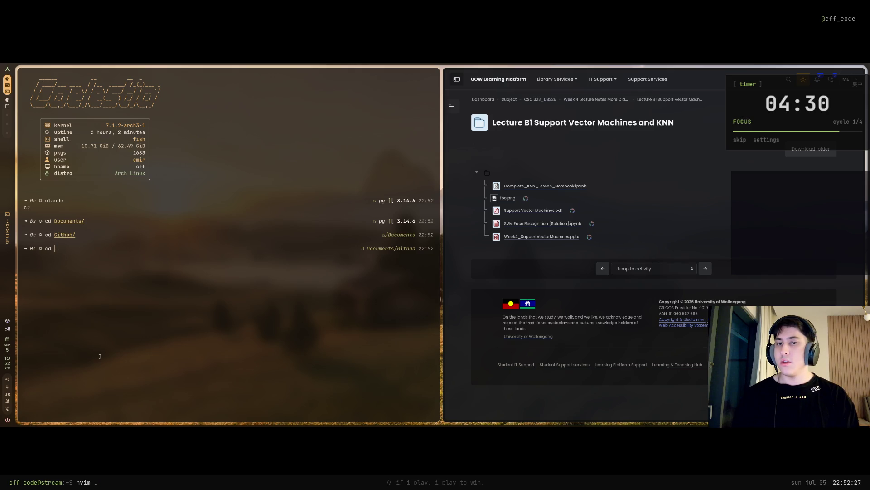
type("..")
key("Return")
type("cd ")
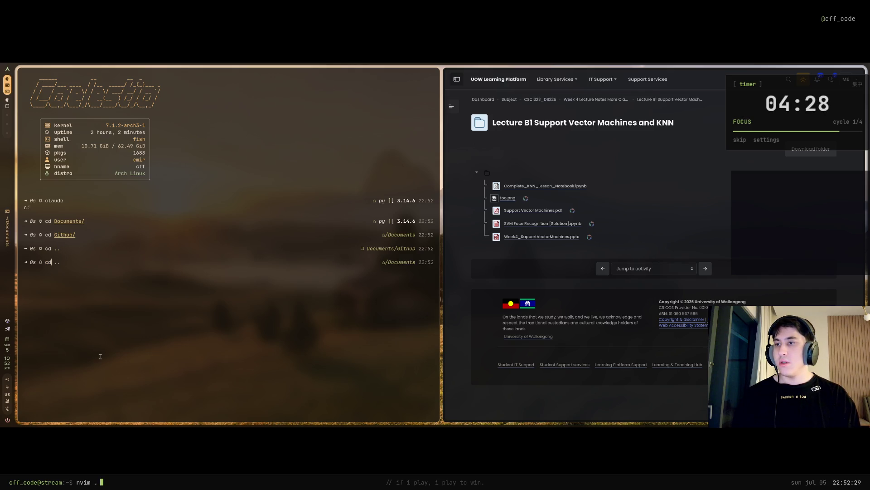
type("Ctr")
key("Tab")
key("Return")
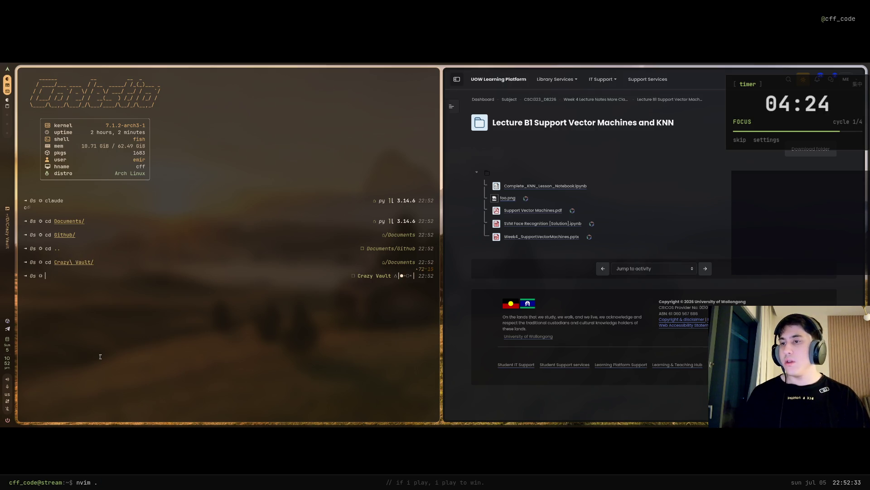
key("BackSpace")
key("BackSpace")
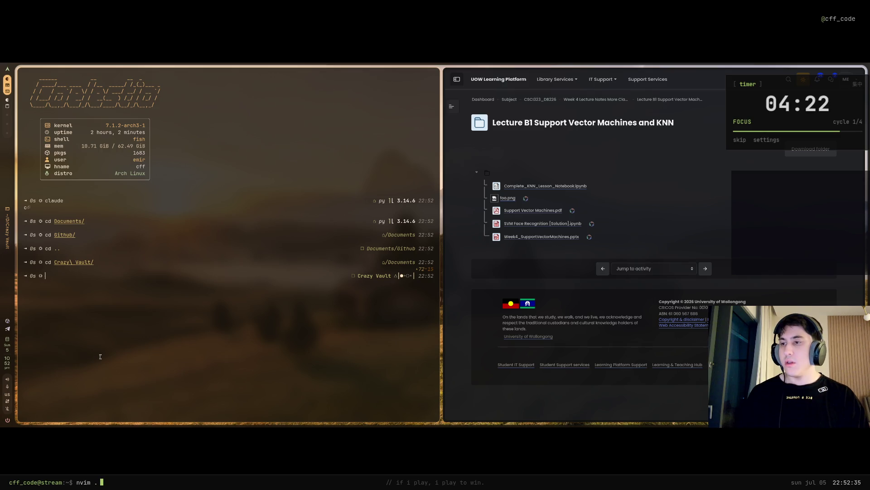
type("ls")
Step: List the vault contents, launch claude there and set Fable 5 as the default via /model
key("Return")
type("claude")
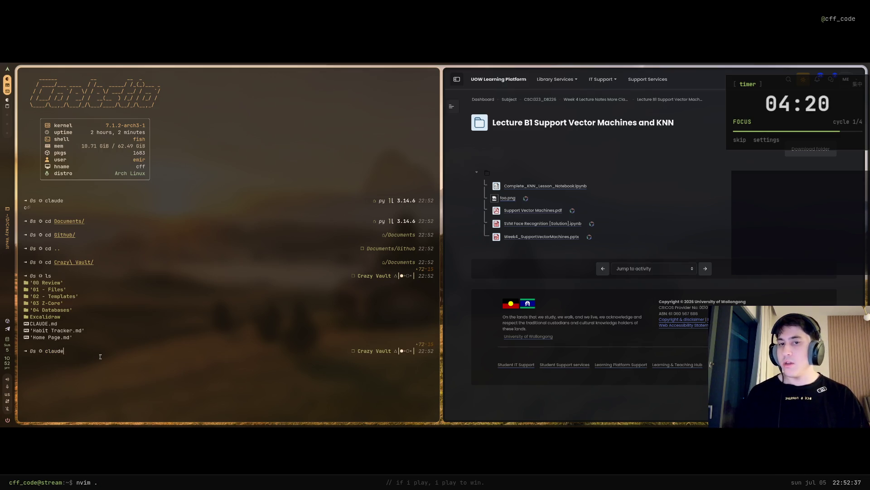
key("Return")
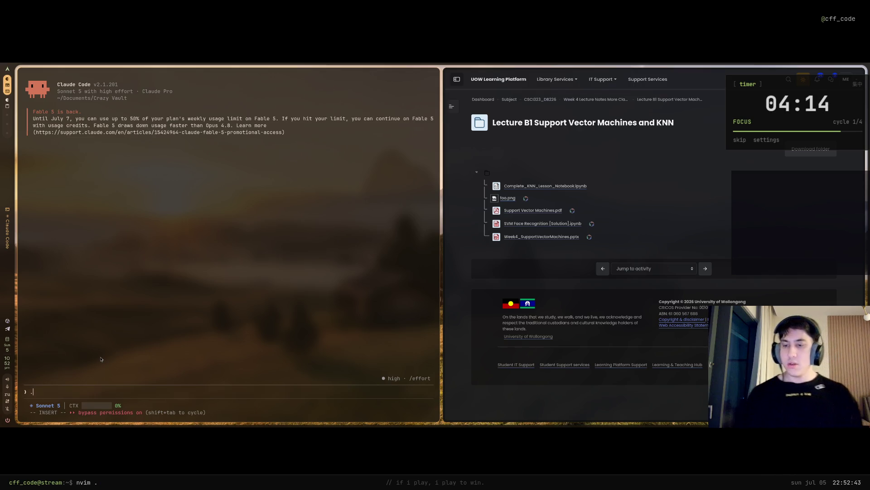
type("/model")
key("Return")
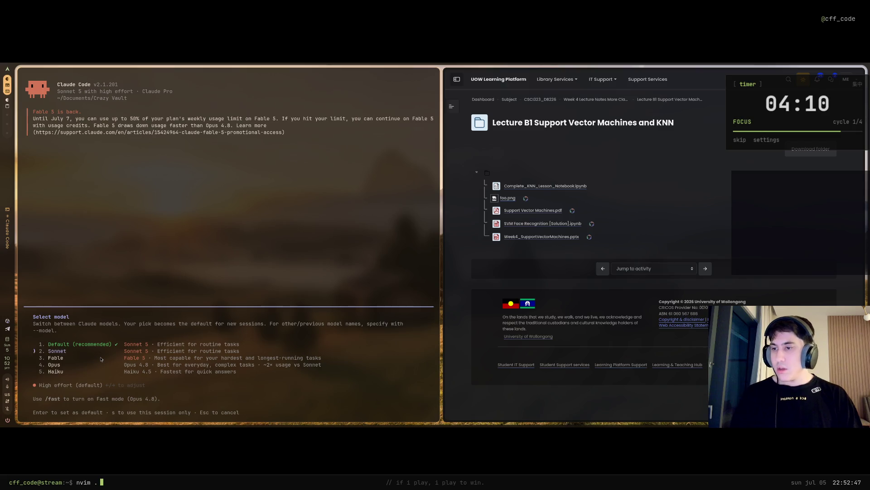
key("Return")
type("y")
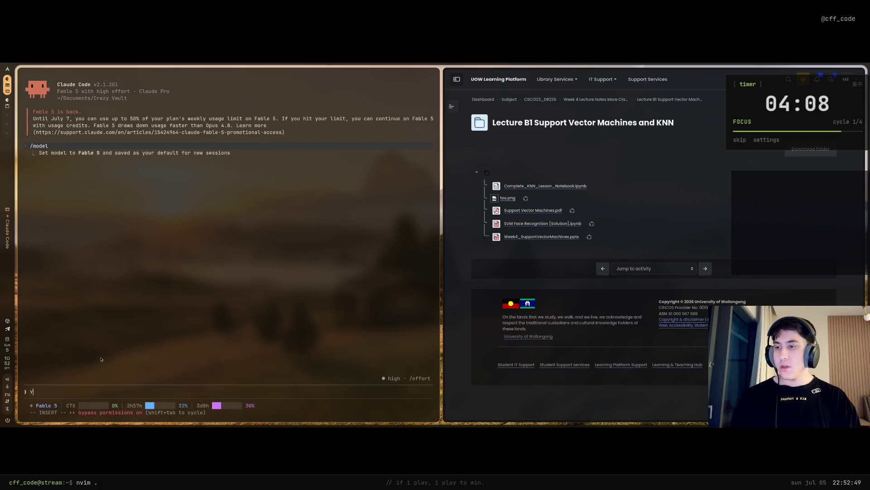
type("ня")
type(" есть уже 23")
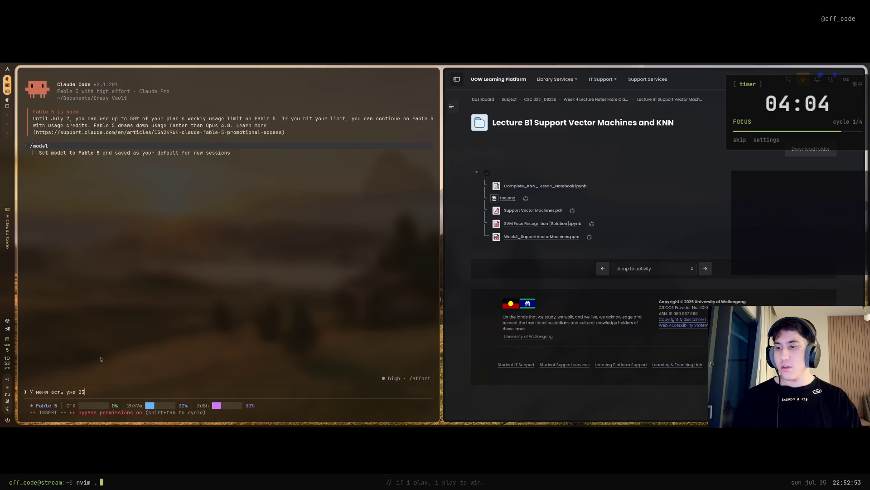
type("два ")
type("нтац")
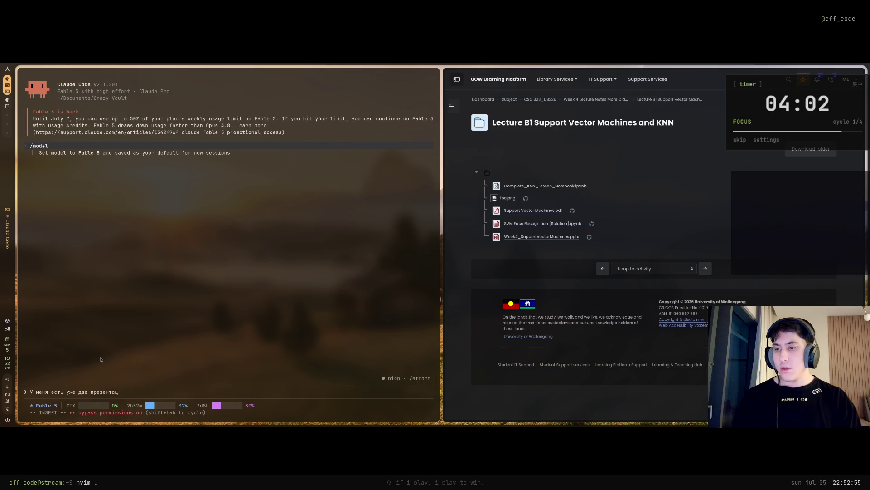
type("и за")
type(" 4 не")
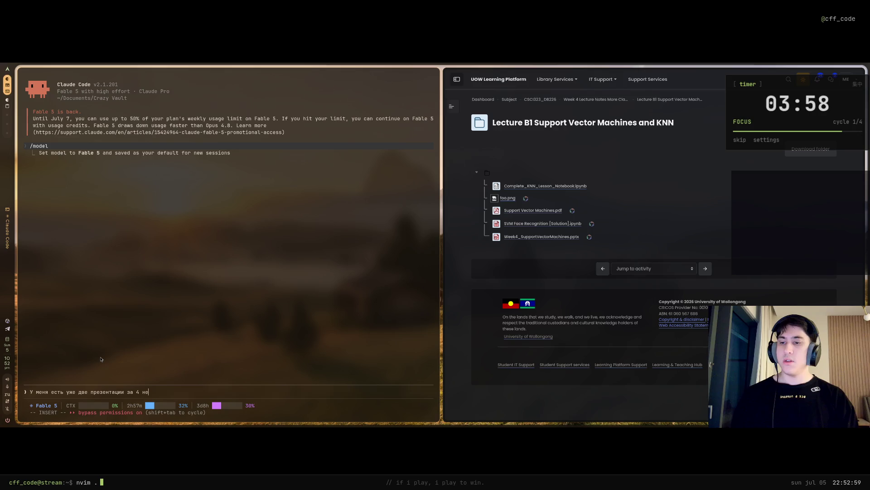
type("ю ")
type("CSCI")
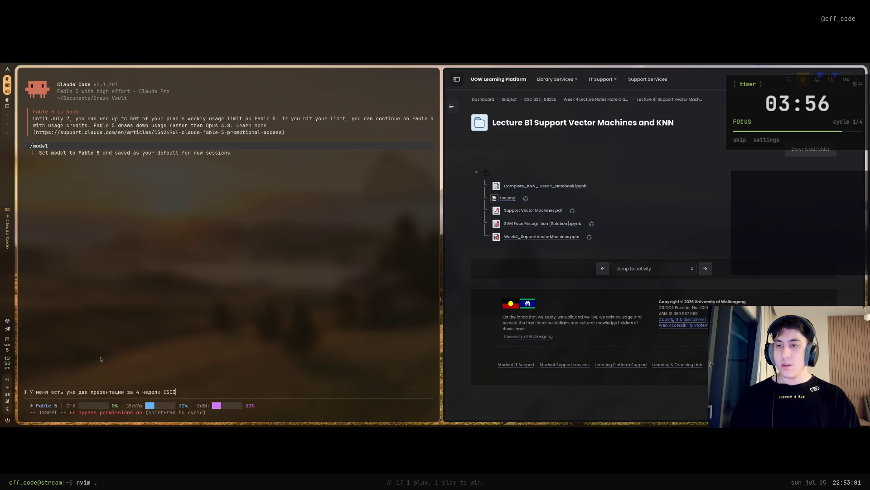
type("и")
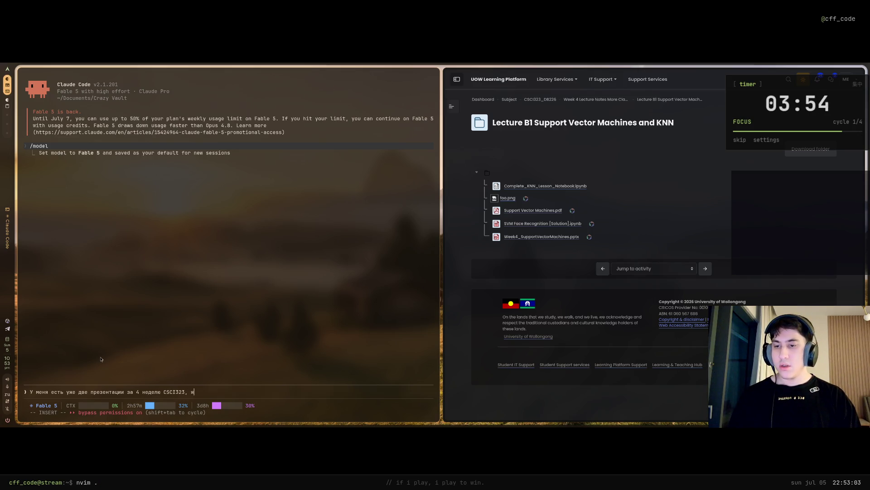
type("б")
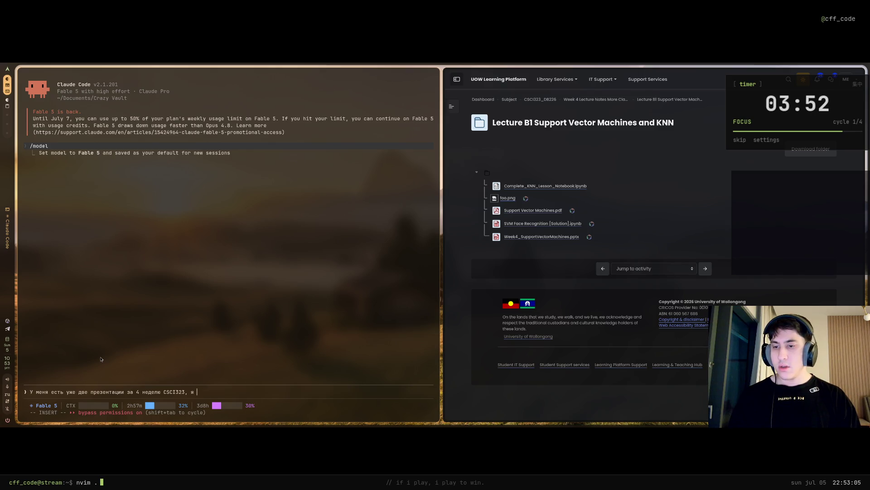
type("у добавить туда еще од")
type("ну презе")
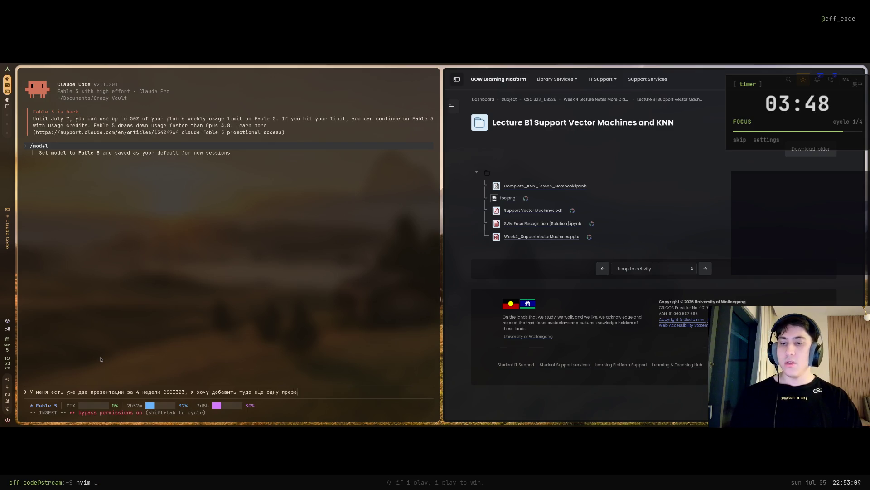
type(". о")
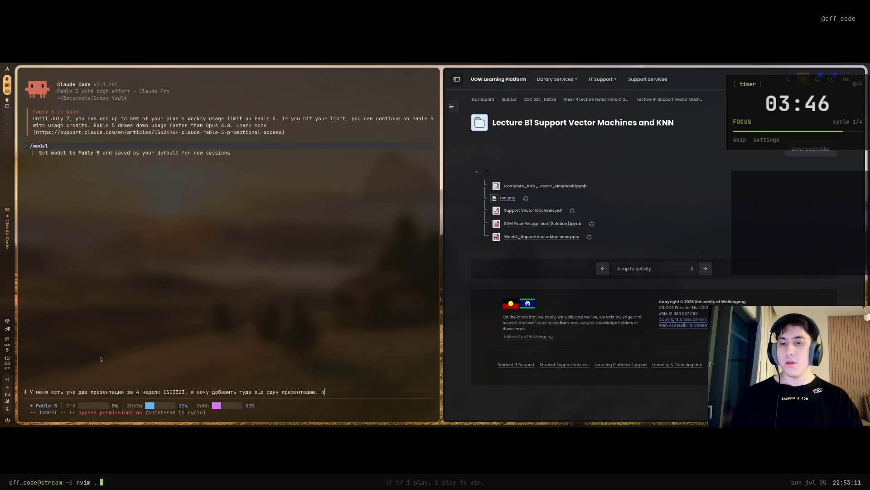
Step: Fix a typo in the week-4 CSCI323 presentations prompt and bring up clipboard history
key("BackSpace")
key("BackSpace")
key("BackSpace")
type("на -")
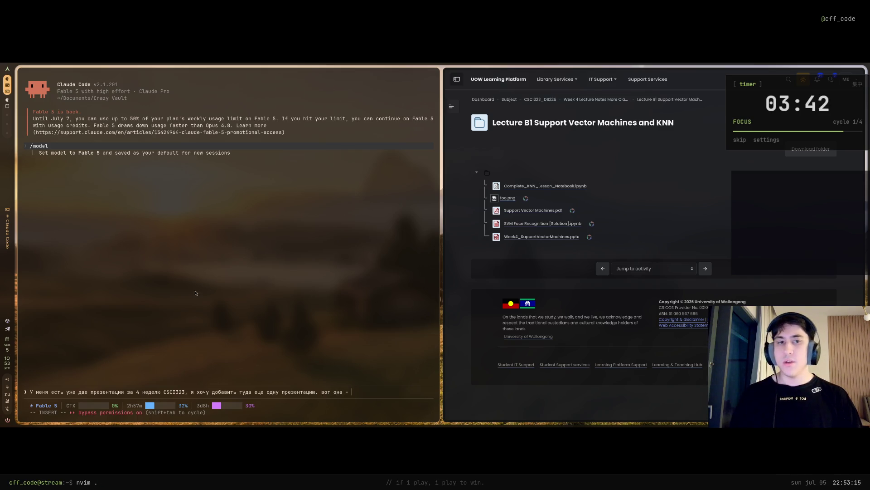
key("super+v")
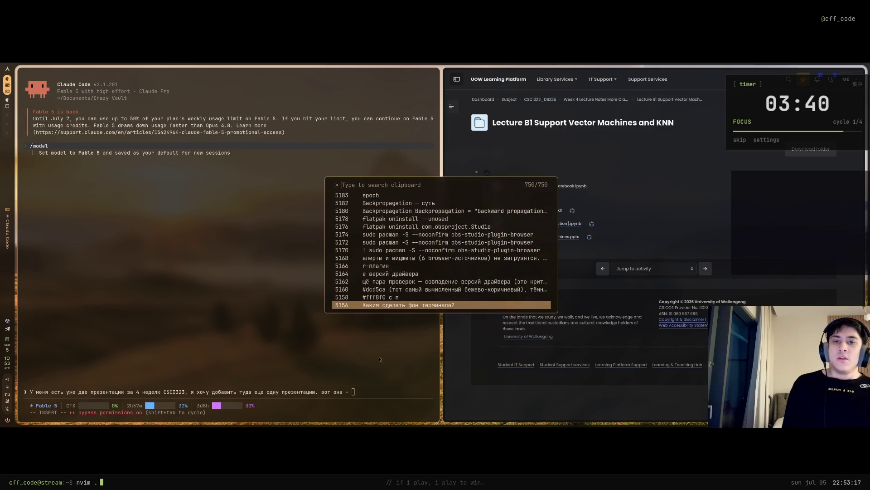
Step: Drag Week4_SupportVectorMachines.pptx from Downloads into the prompt and send the note-making request
key("Escape")
key("super+e")
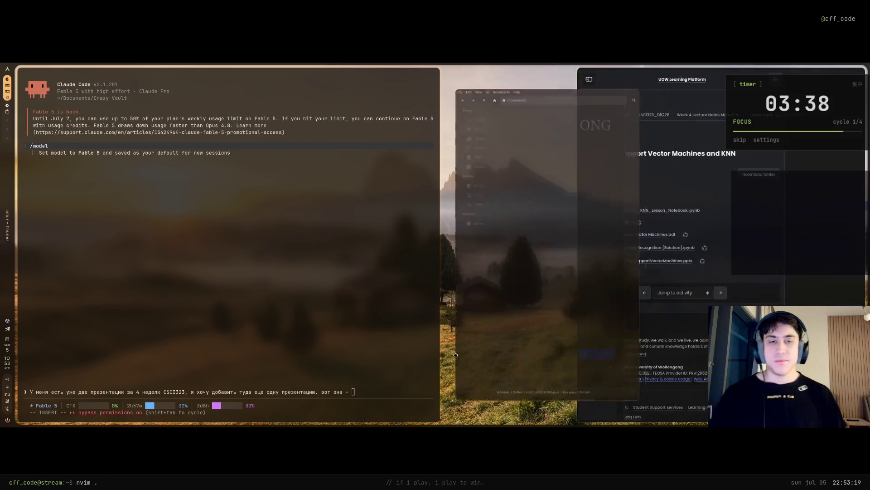
left_click(467, 155)
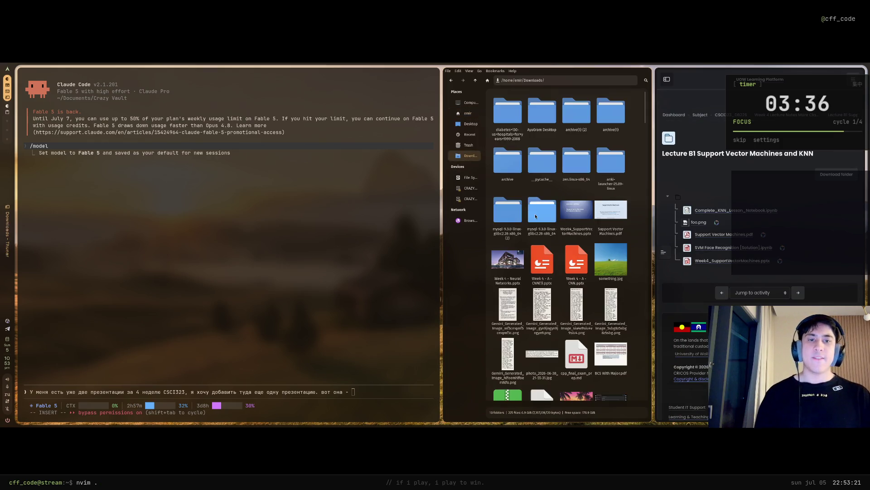
left_click_drag(576, 211, 362, 389)
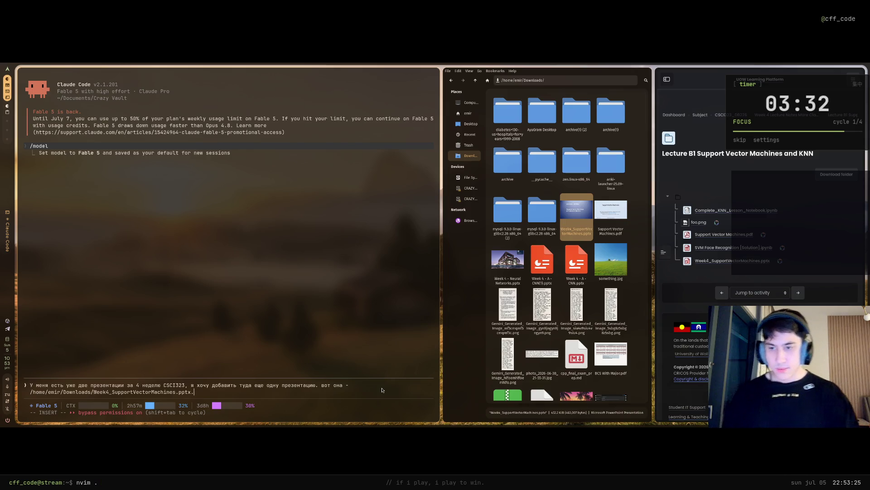
type(". из неенадо ")
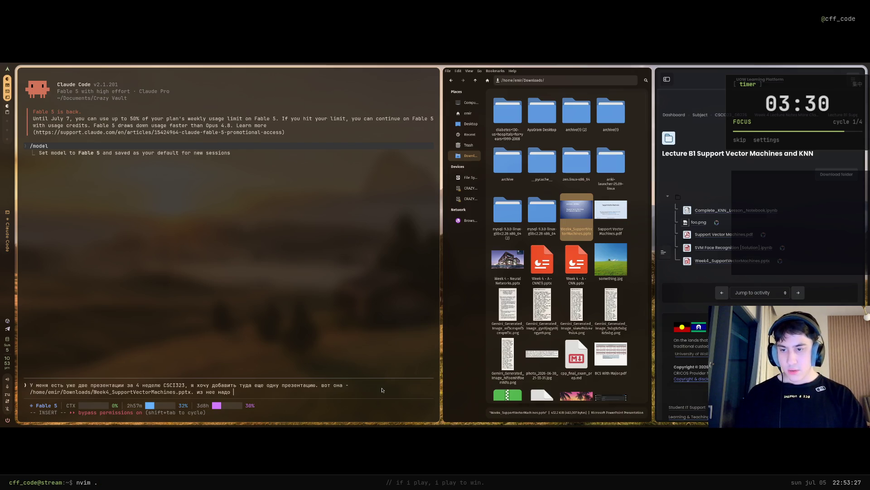
type("сделать кон")
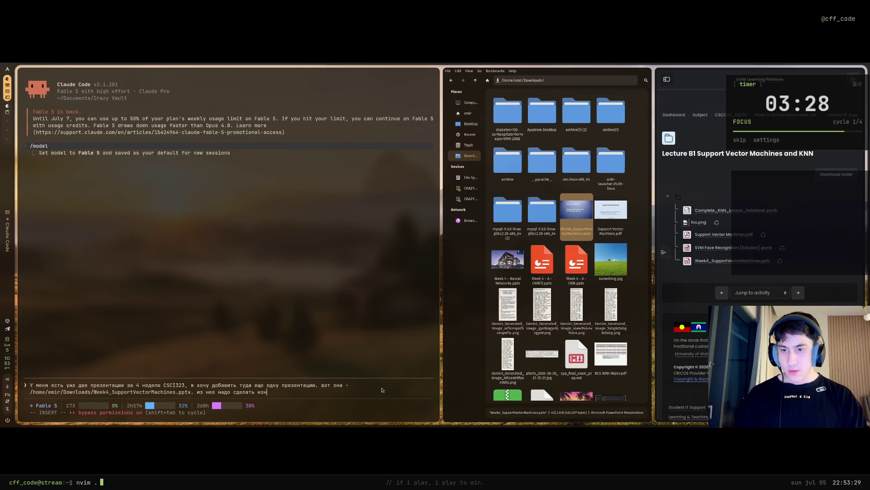
type("спект. и")
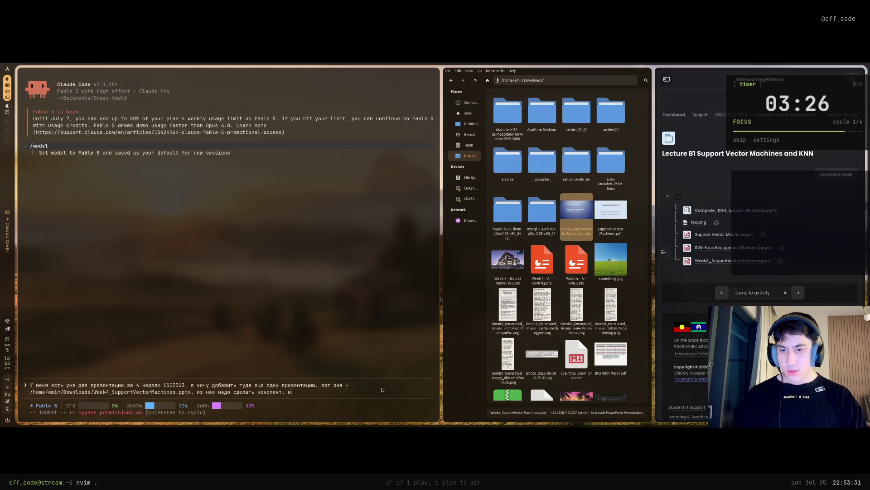
type("/")
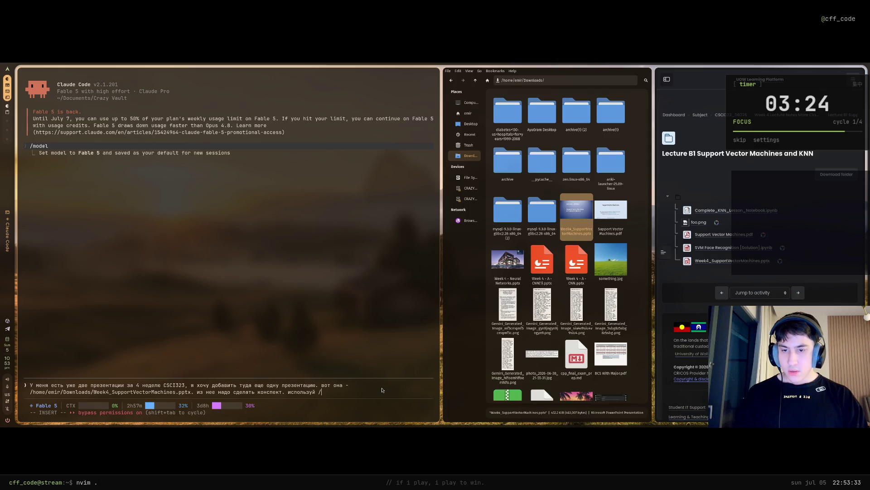
type("lecture")
key("Return")
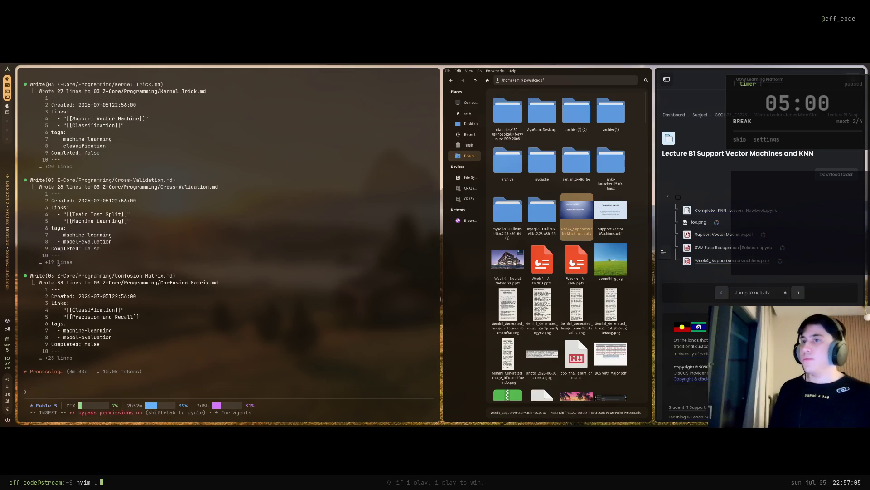
Step: Close Thunar, fullscreen the terminal while Claude writes the notes, then switch to Obsidian
key("super+q")
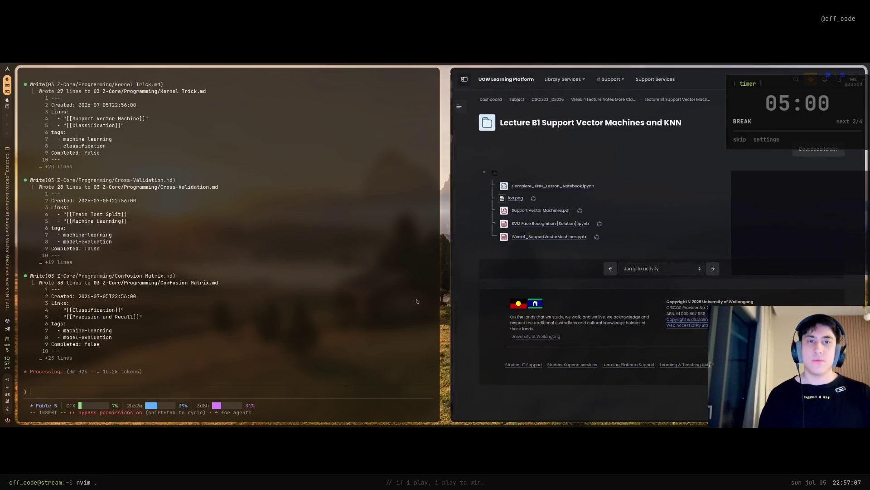
key("super+f")
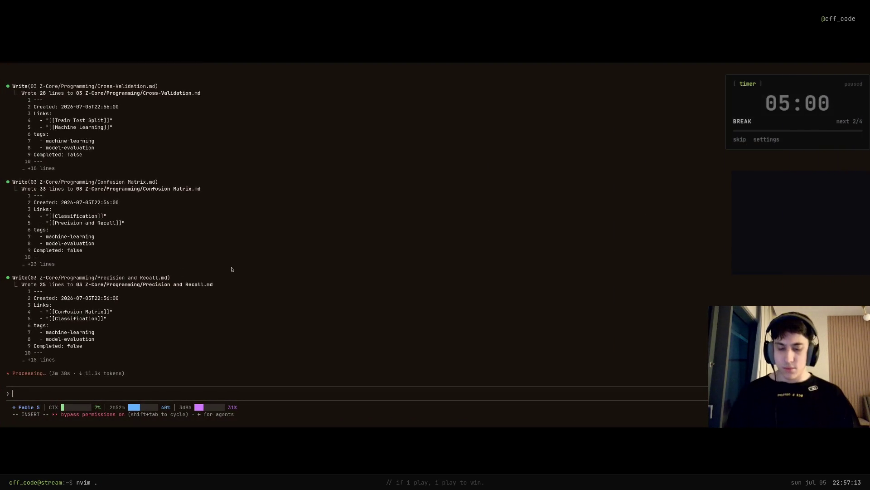
key("super+2")
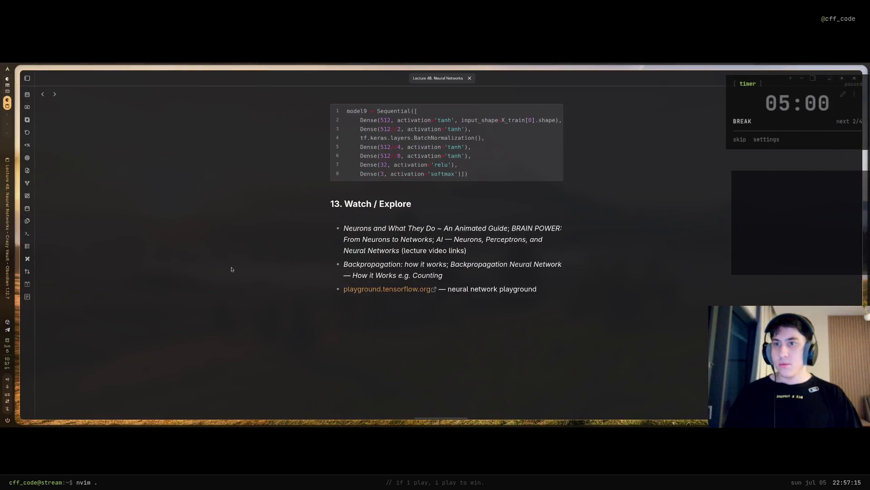
Step: Cycle through the terminal, Obsidian and OBS workspaces and show the Lecture 4B note full screen
key("super+1")
key("super+2")
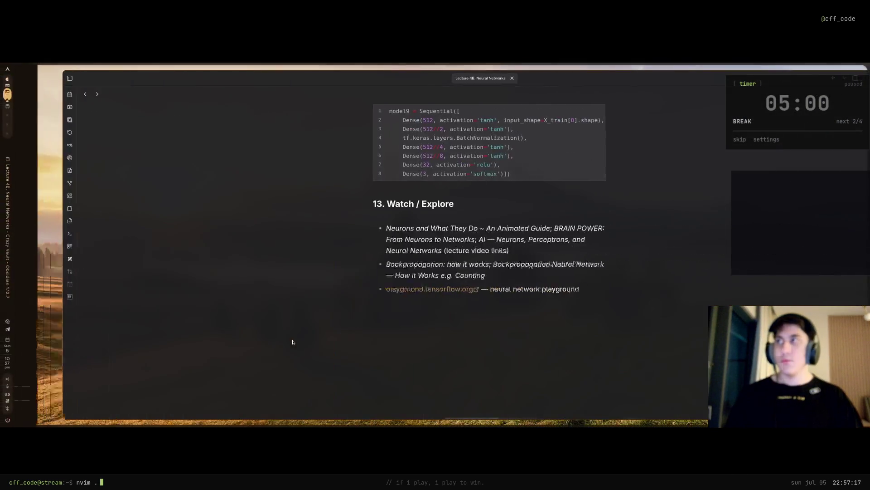
scroll(299, 341, "up", 3)
key("super+3")
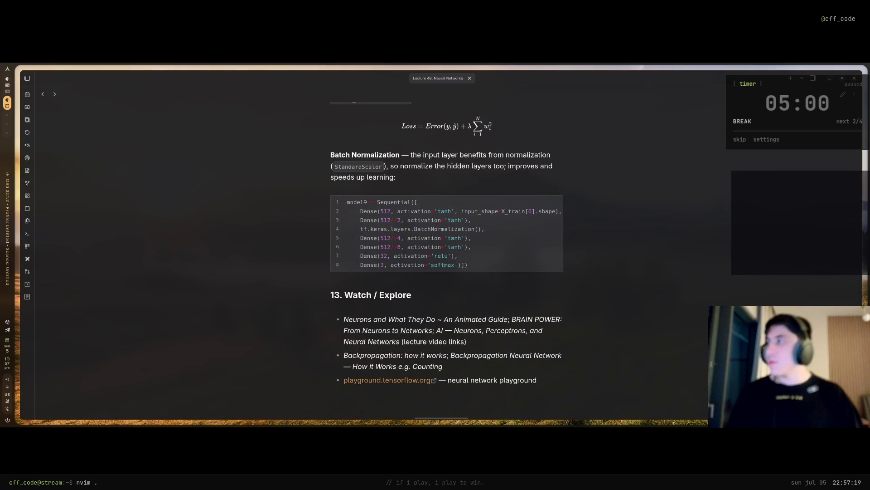
key("super+4")
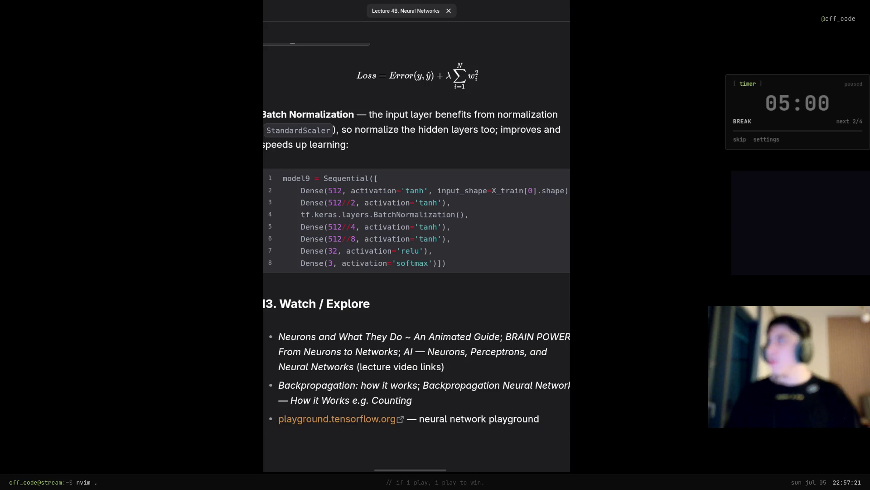